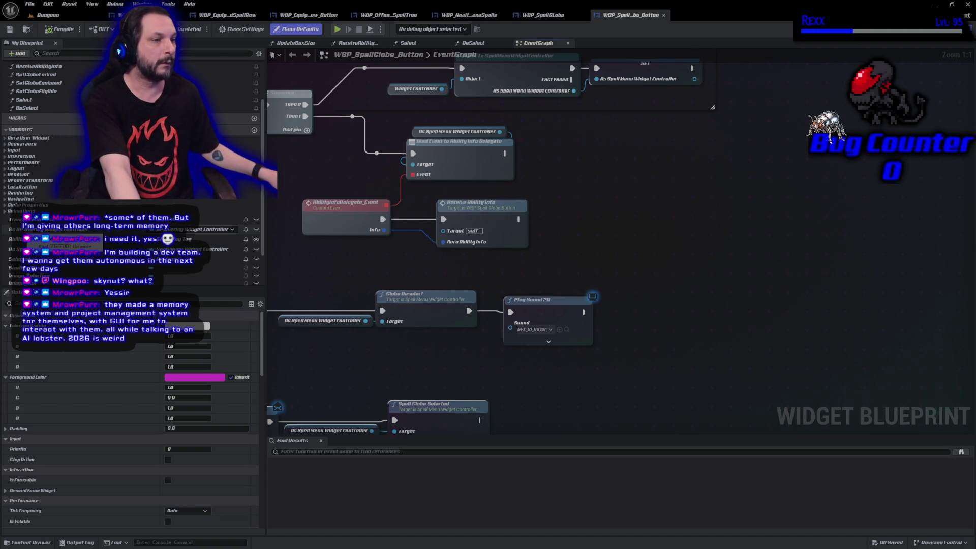
Add an As Spell Menu Widget Controller getter and bind a new custom event to Spell Globe Reassigned Delegate.
click(66, 249)
mouse_move(66, 249)
mouse_down()
mouse_move(559, 277)
mouse_move(563, 252)
mouse_move(538, 241)
mouse_up()
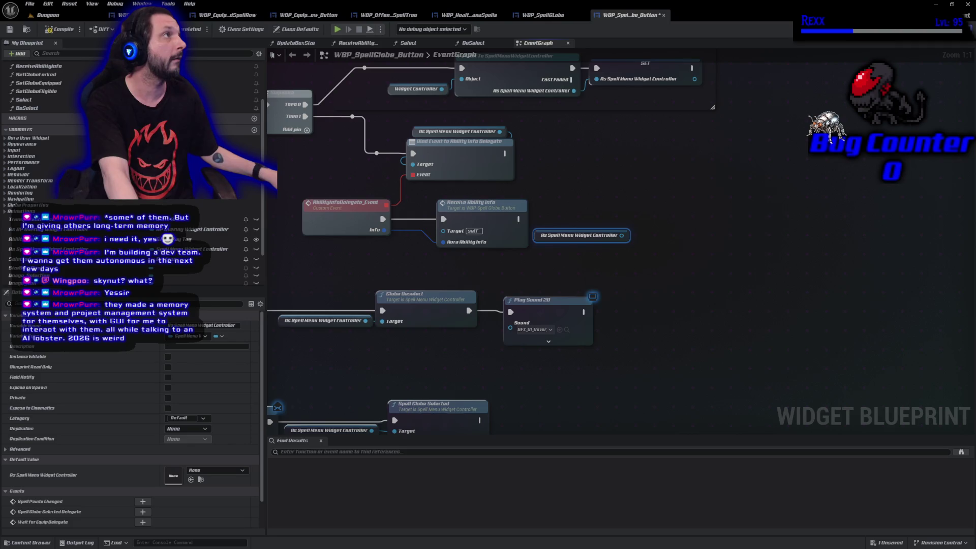
drag(621, 235, 657, 232)
text(a)
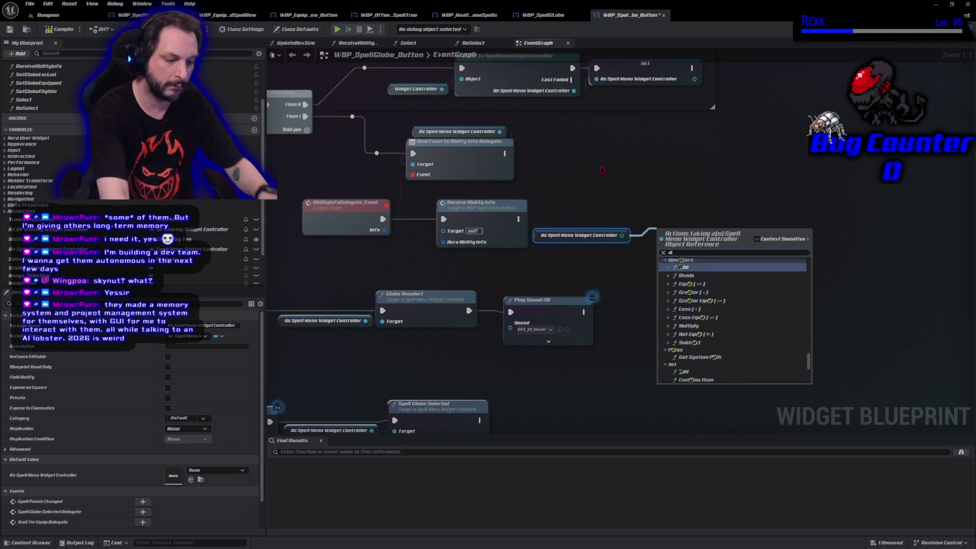
text(ssign)
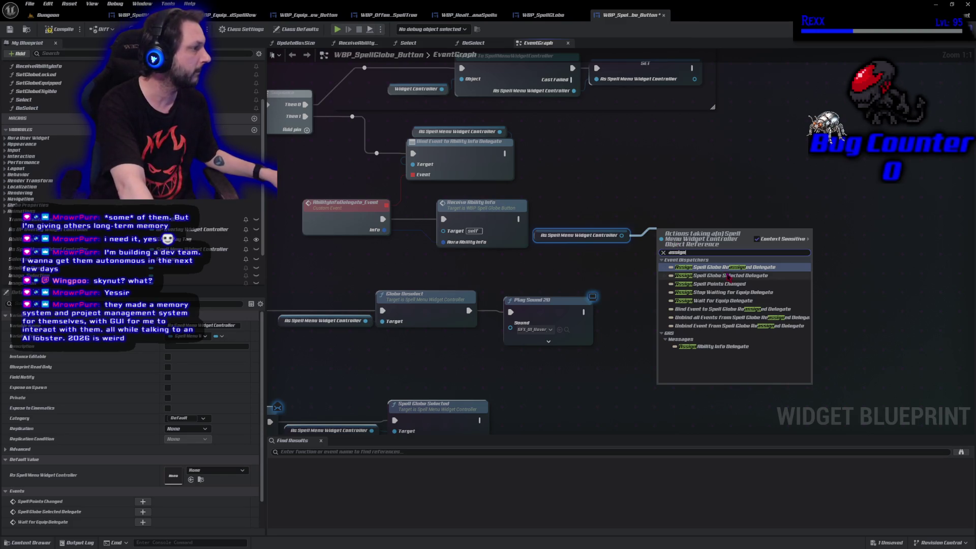
click(753, 269)
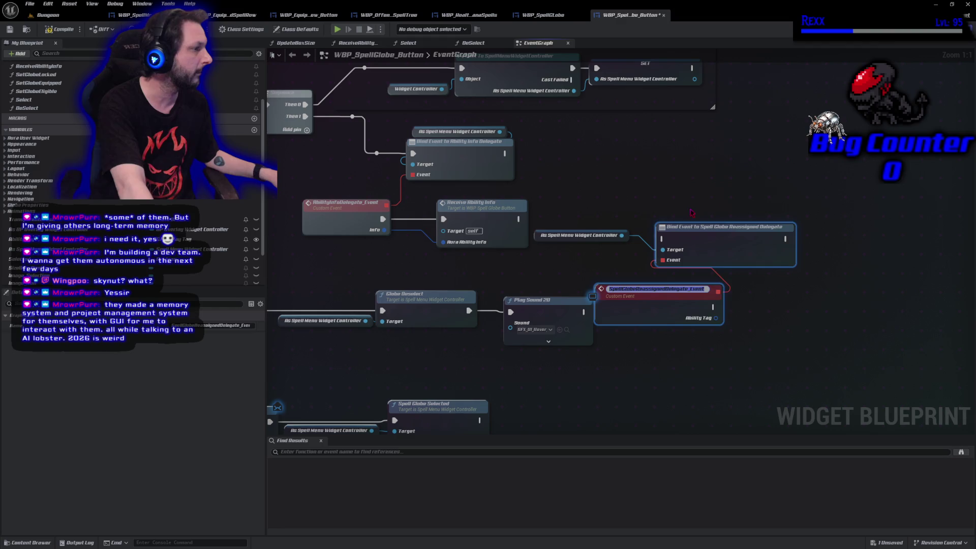
click(691, 213)
Wire Receive Ability Info into the bind node, tidy the nodes, and compile the blueprint.
mouse_move(518, 219)
mouse_down()
mouse_move(677, 252)
mouse_move(661, 238)
mouse_move(682, 223)
mouse_move(668, 222)
mouse_up()
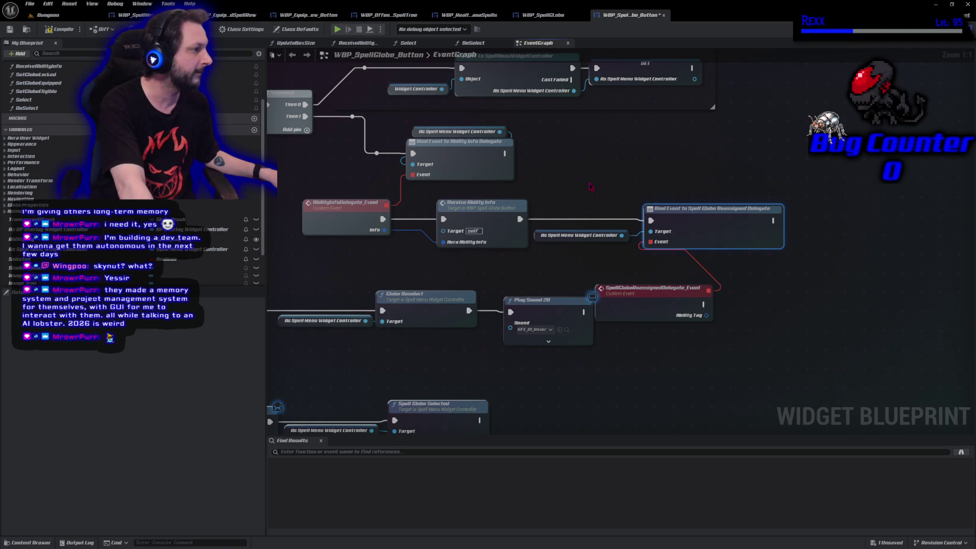
ctrl+click(585, 234)
drag(707, 233, 878, 233)
mouse_move(665, 295)
mouse_down()
mouse_move(845, 303)
mouse_move(747, 304)
mouse_up()
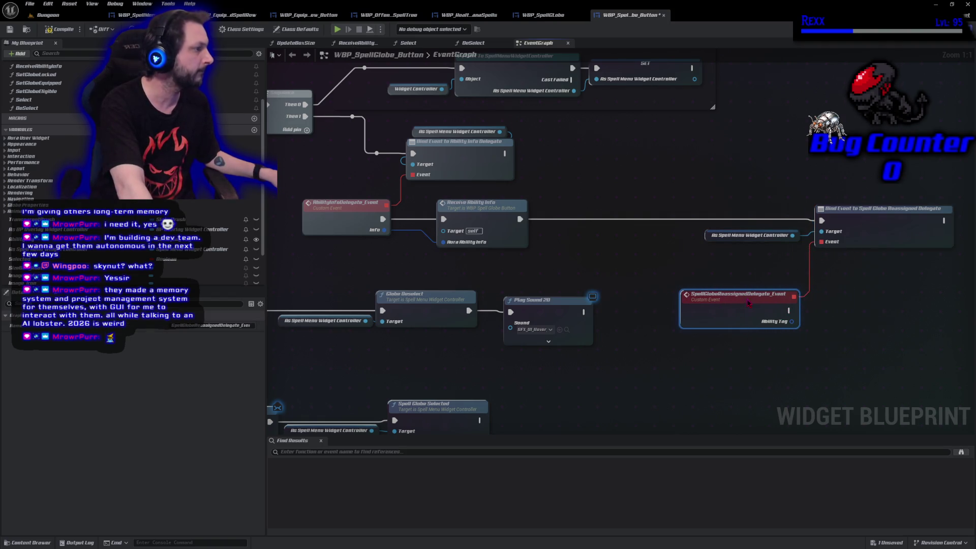
click(59, 30)
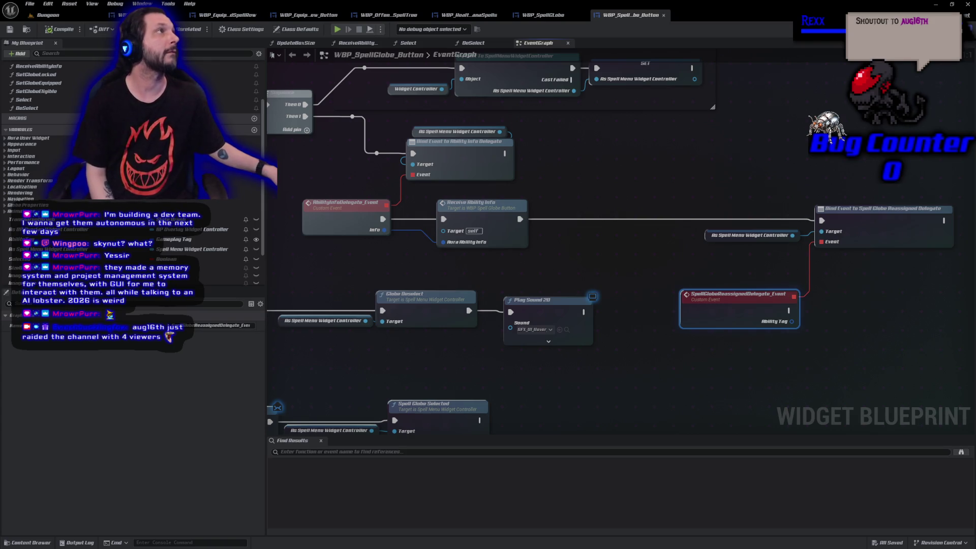
drag(834, 394, 612, 363)
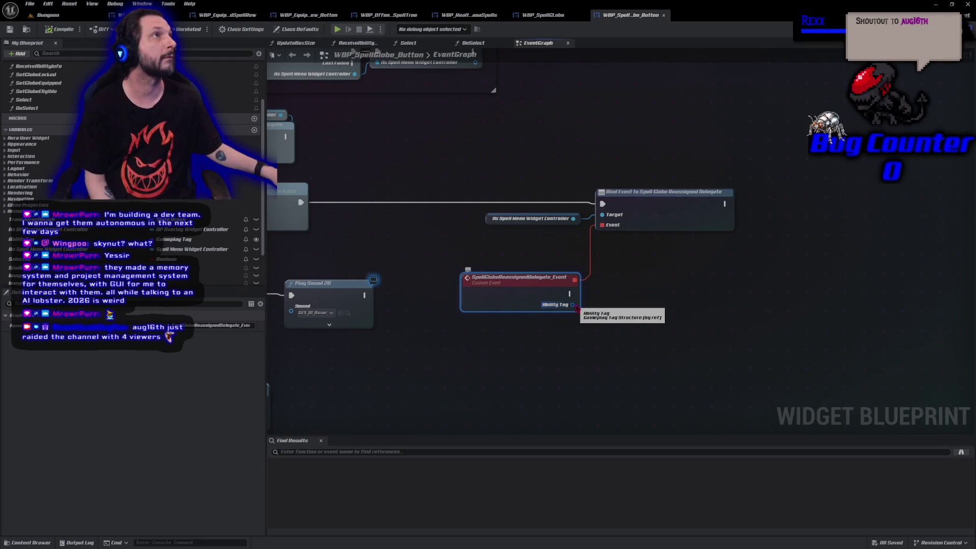
drag(573, 304, 607, 305)
key(Escape)
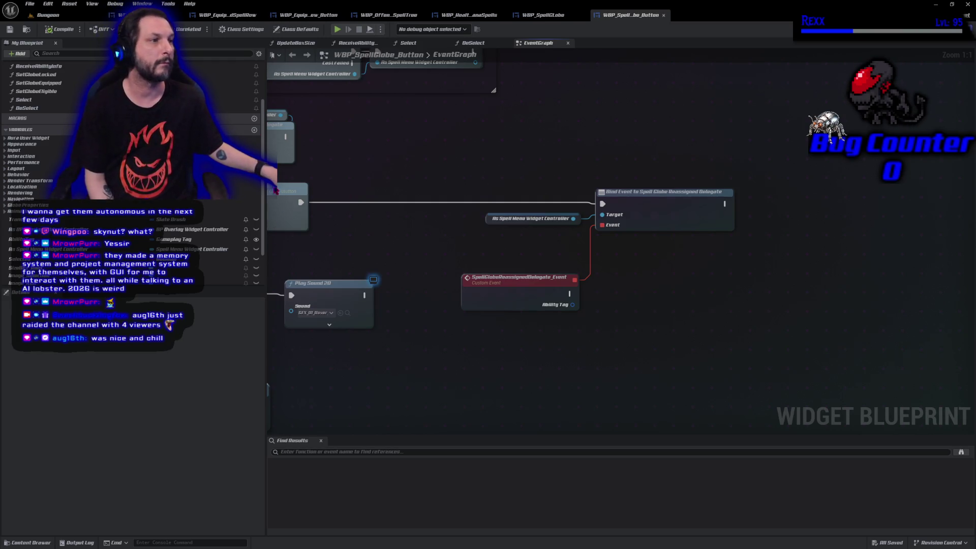
scroll(256, 95, up, 3)
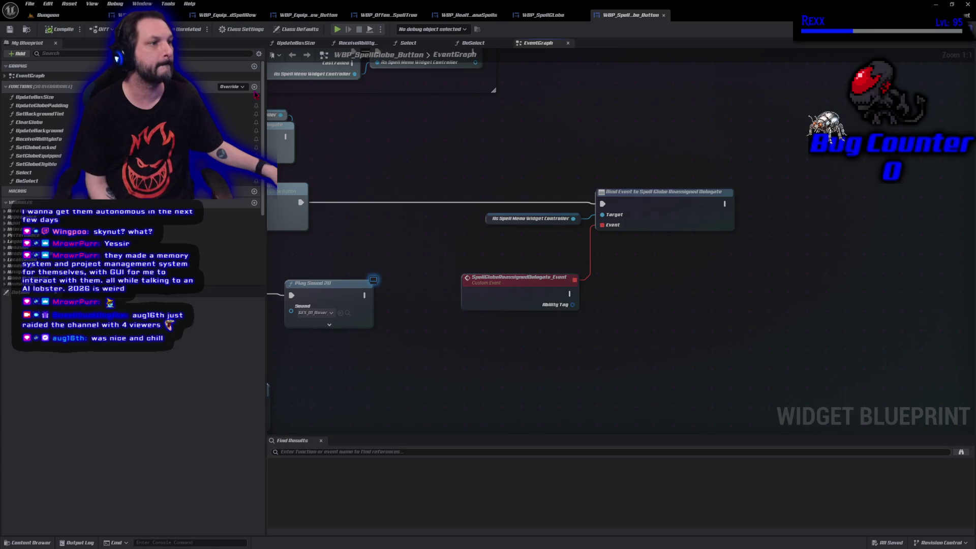
Add the OnSpellGlobeReassigned function under Functions and save the blueprint.
click(254, 91)
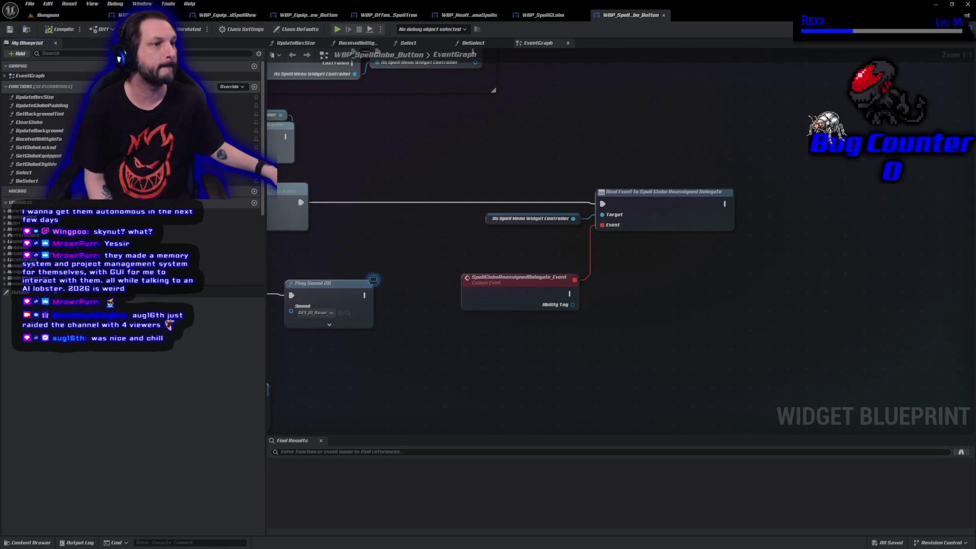
click(254, 87)
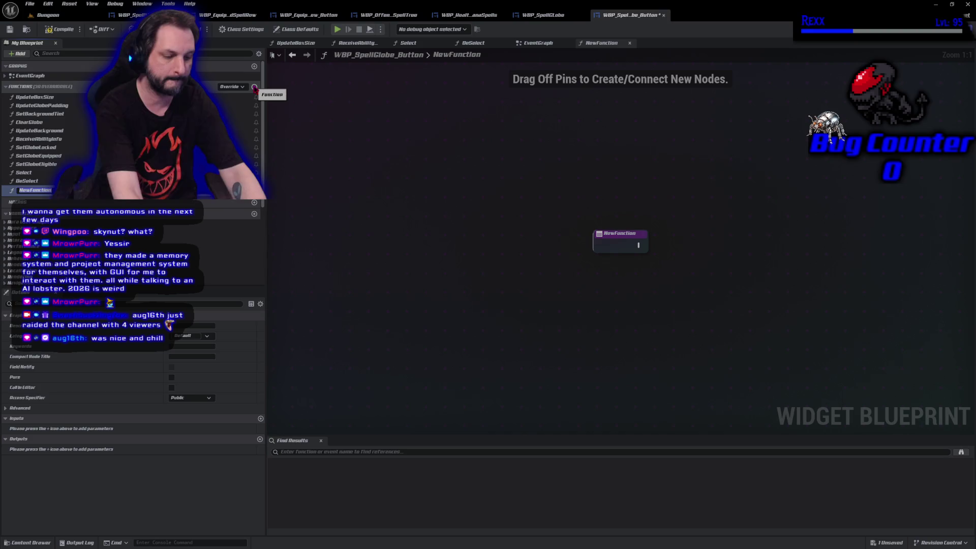
text(OnSpellGlobe)
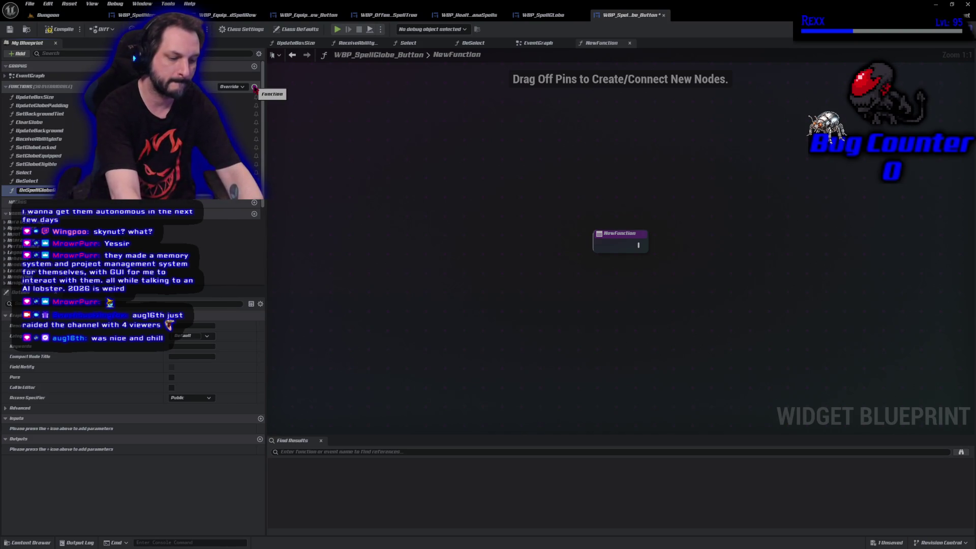
key(Return)
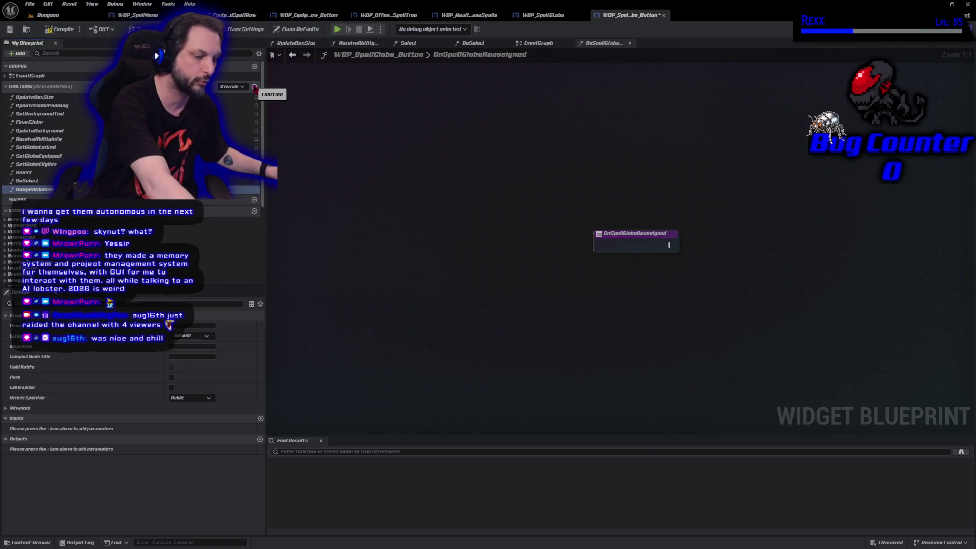
key(ctrl+s)
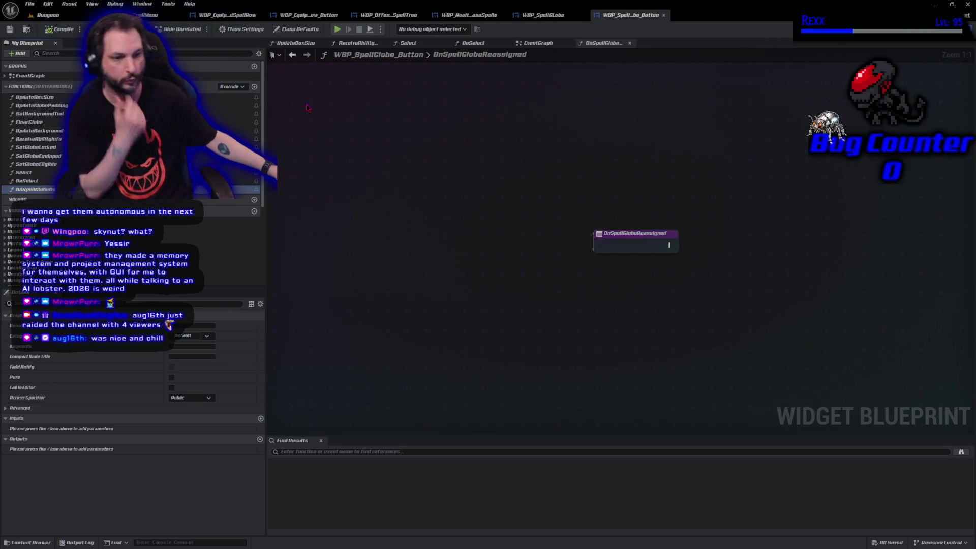
mouse_move(608, 281)
mouse_down()
mouse_move(316, 306)
mouse_move(328, 298)
mouse_up()
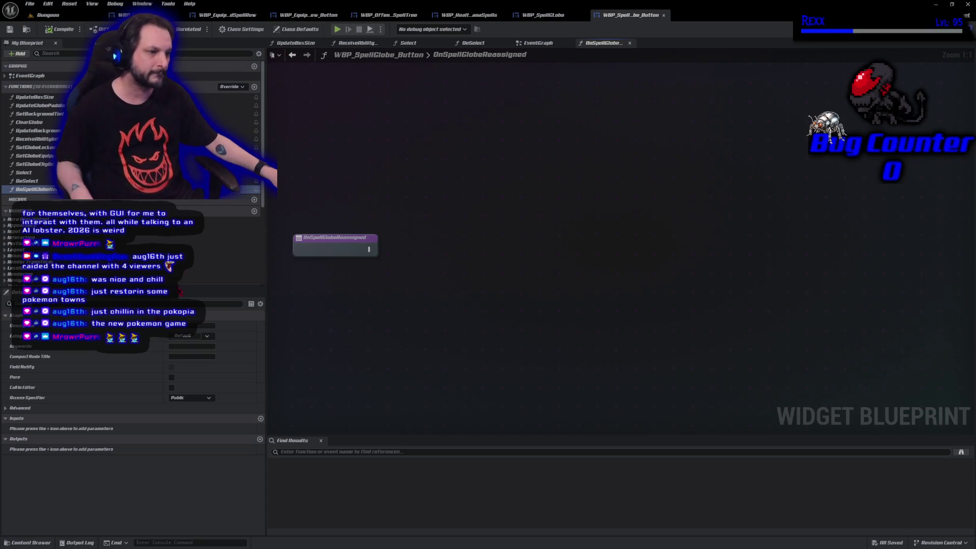
Add a new function input of type Gameplay Tag and rename it AbilityTag.
click(260, 419)
click(207, 429)
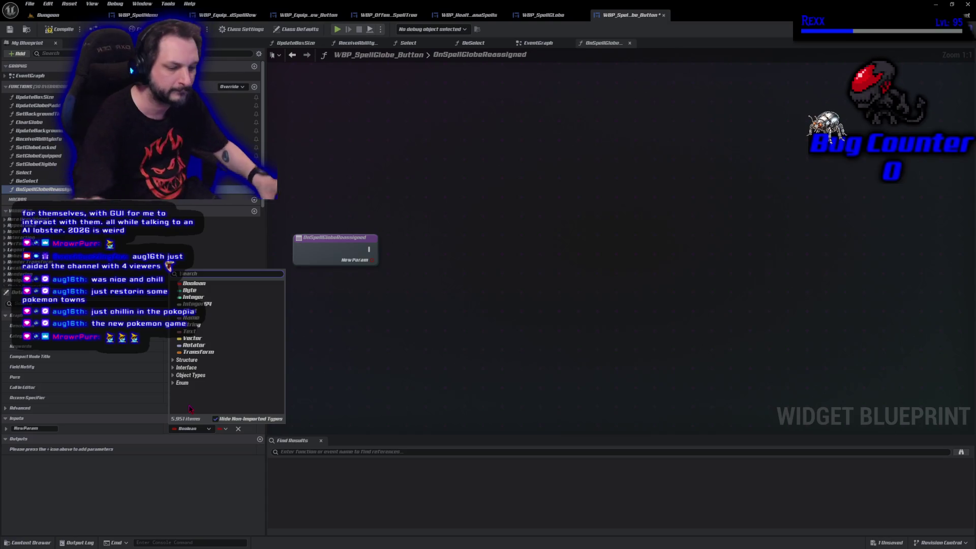
text(gameplay tag)
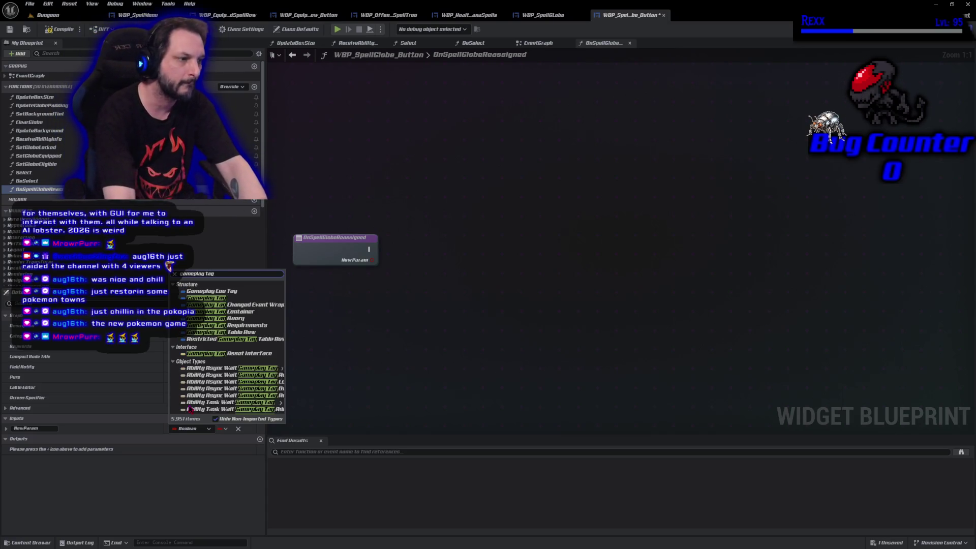
mouse_move(189, 404)
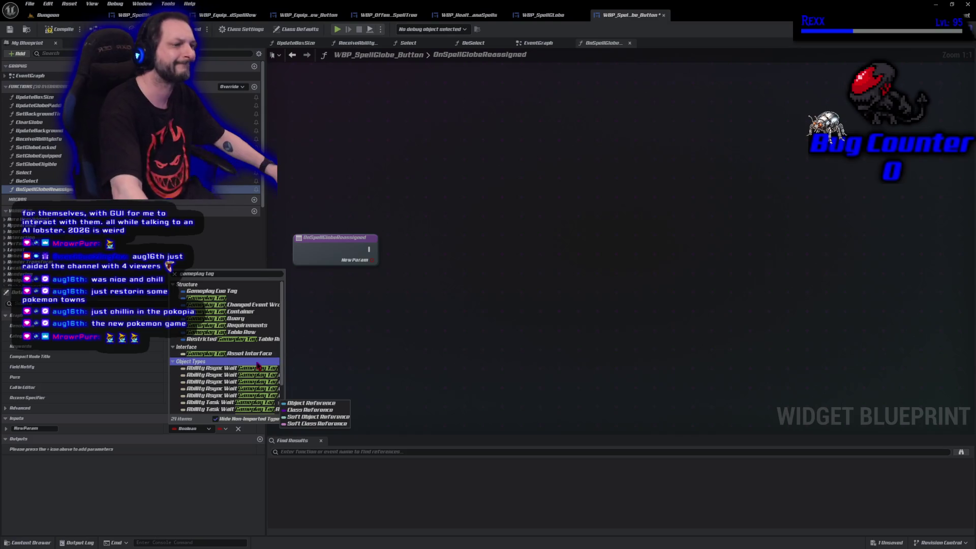
click(224, 299)
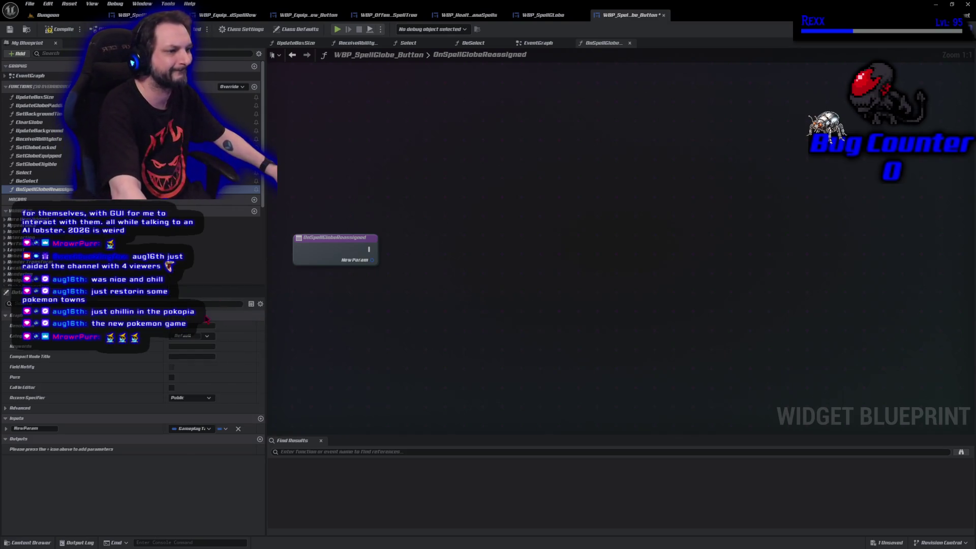
click(52, 428)
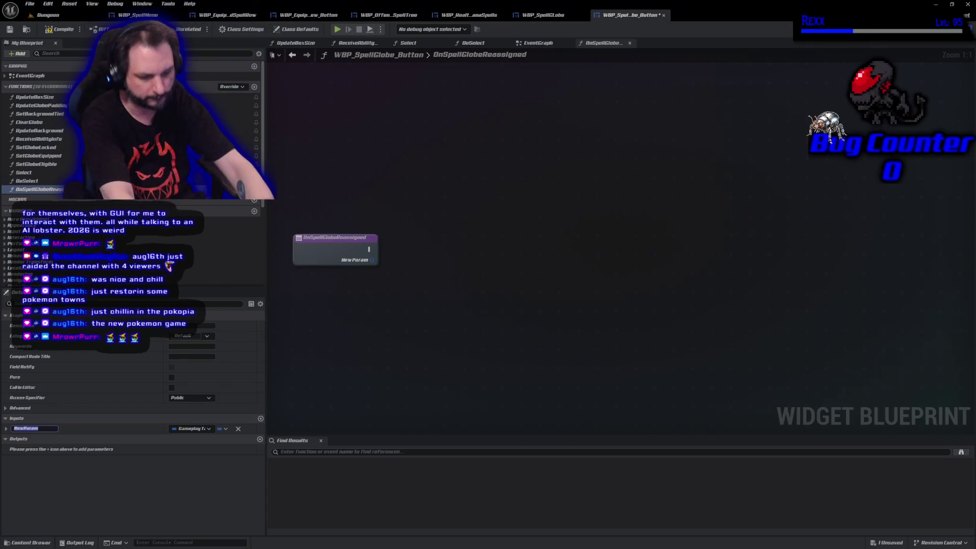
text(AbilityTag)
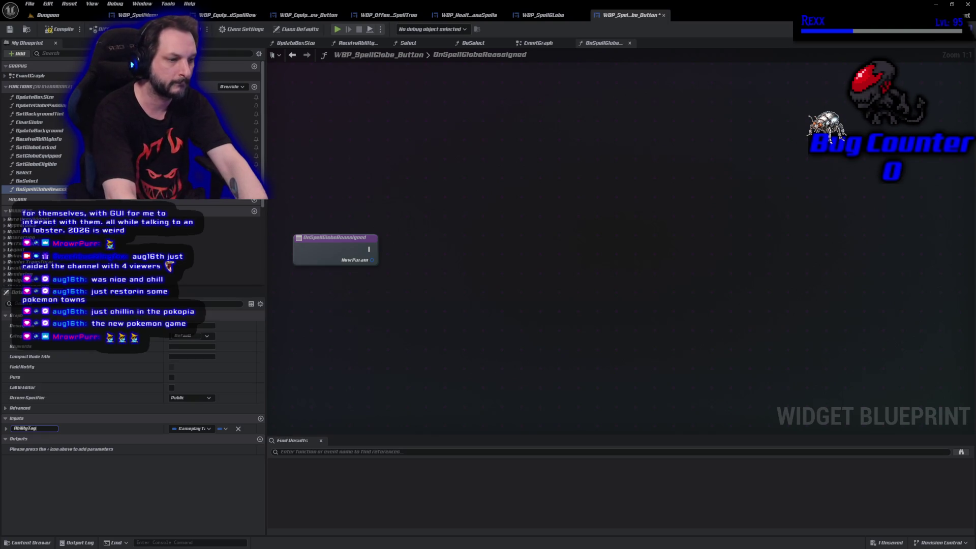
key(Return)
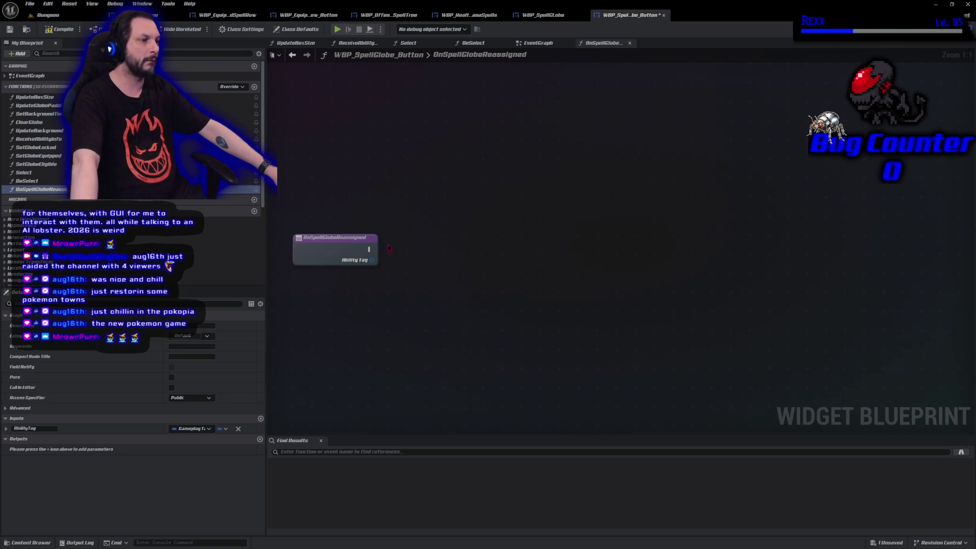
Feed AbilityTag into an exact-match Matches Tag node whose result drives a new Branch condition.
drag(377, 261, 402, 256)
text(matche)
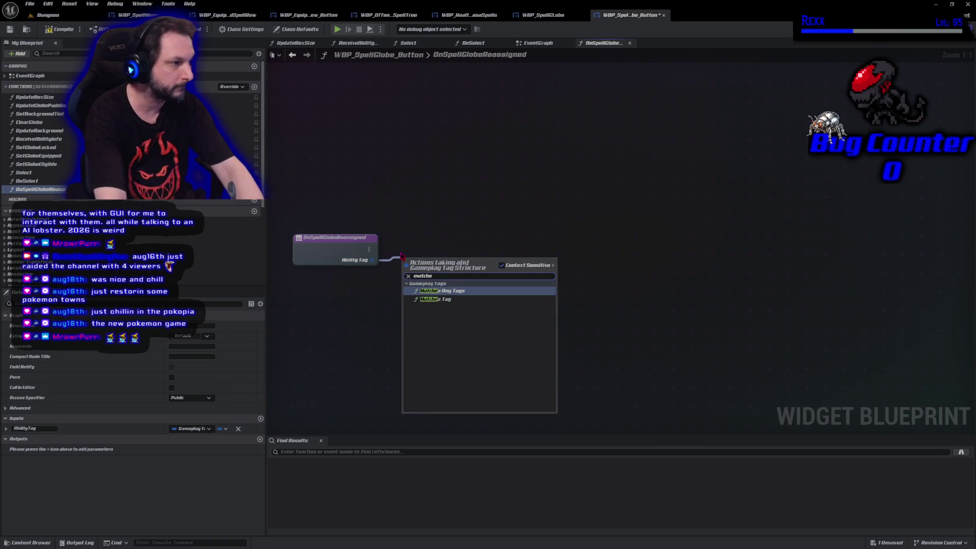
key(Return)
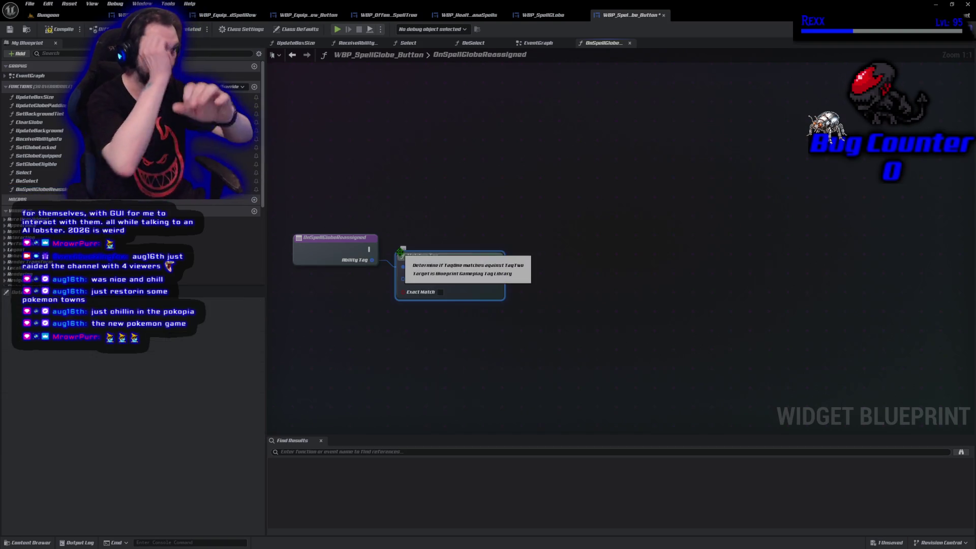
click(440, 293)
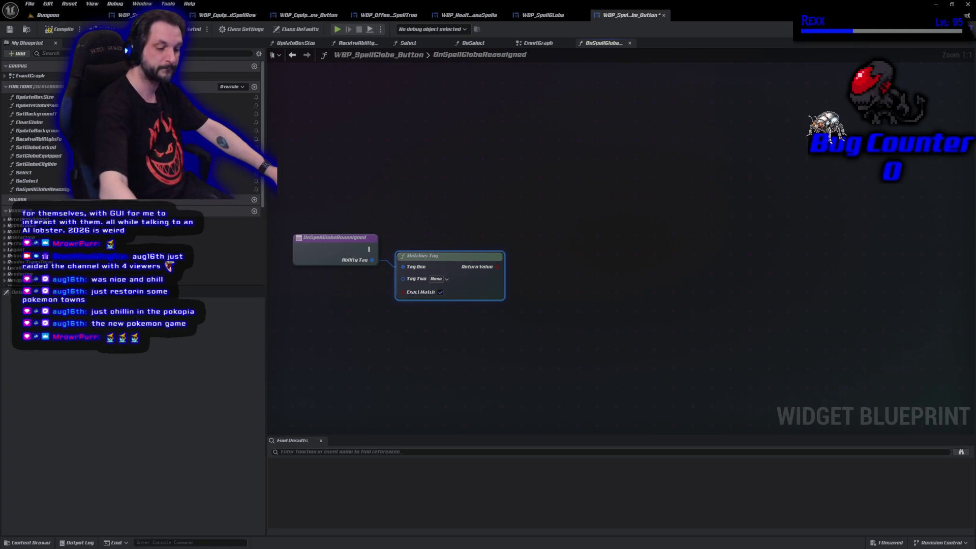
click(592, 269)
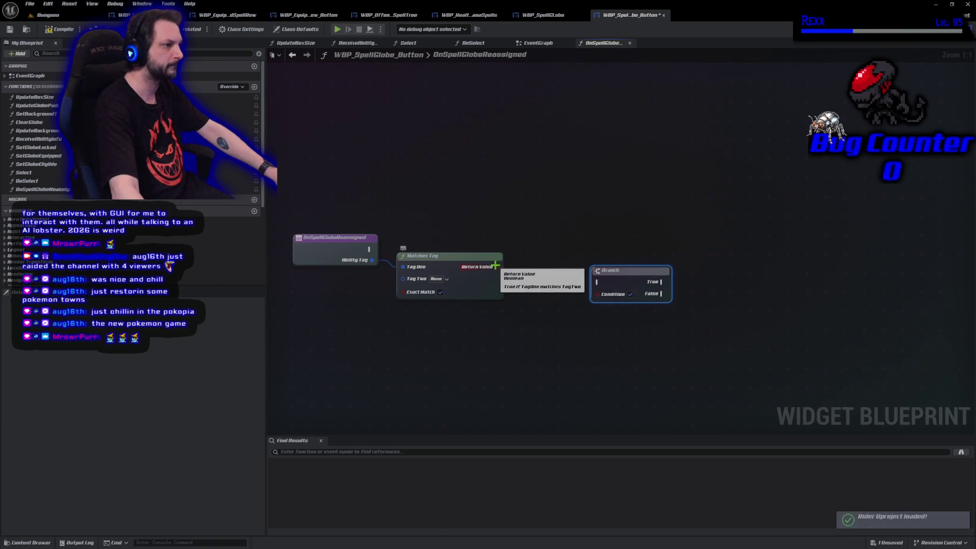
mouse_move(495, 265)
mouse_down()
mouse_move(602, 294)
mouse_move(564, 245)
mouse_up()
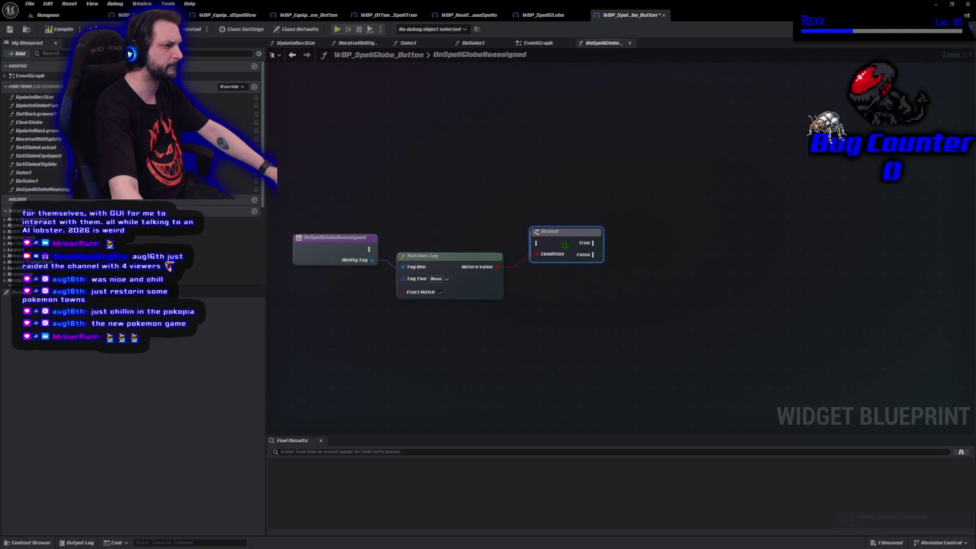
Check the MatchesTag declaration in Rider, then return to the blueprint graph.
double_click(407, 256)
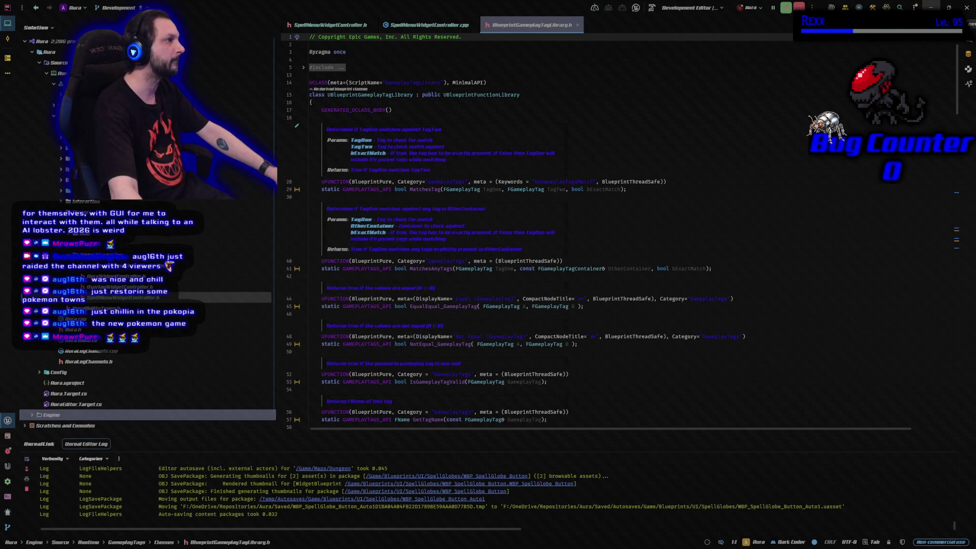
click(931, 7)
mouse_move(430, 261)
mouse_down()
mouse_move(719, 132)
mouse_move(468, 240)
mouse_move(436, 238)
mouse_up()
click(420, 197)
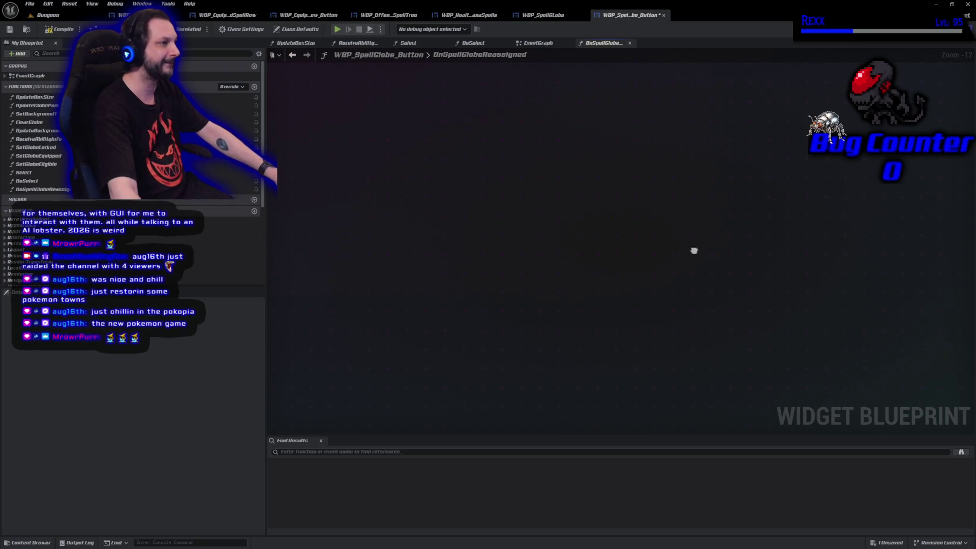
Zoom out, visit EventGraph and ReceiveAbilityInfo, then reopen the OnSpellGlobeReassigned graph.
scroll(461, 305, down, 7)
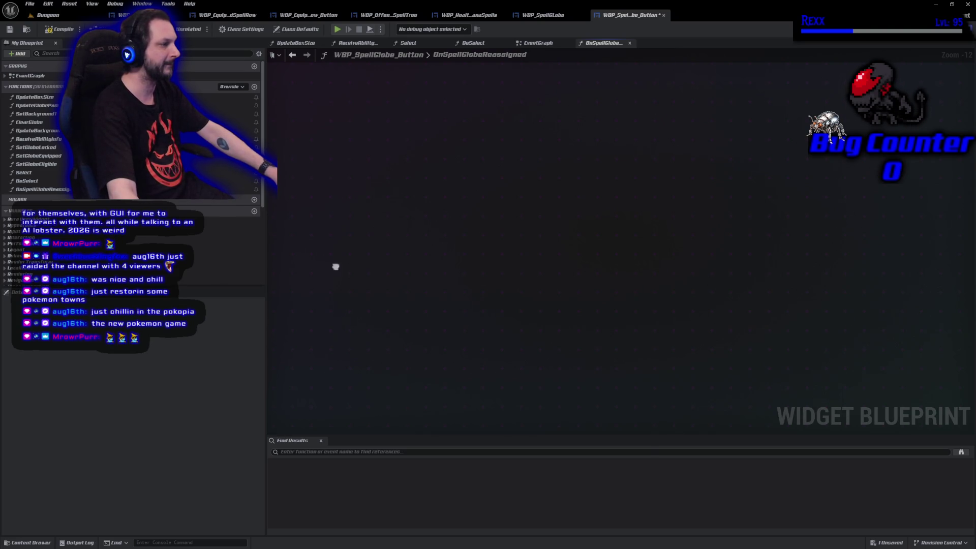
right_click(439, 278)
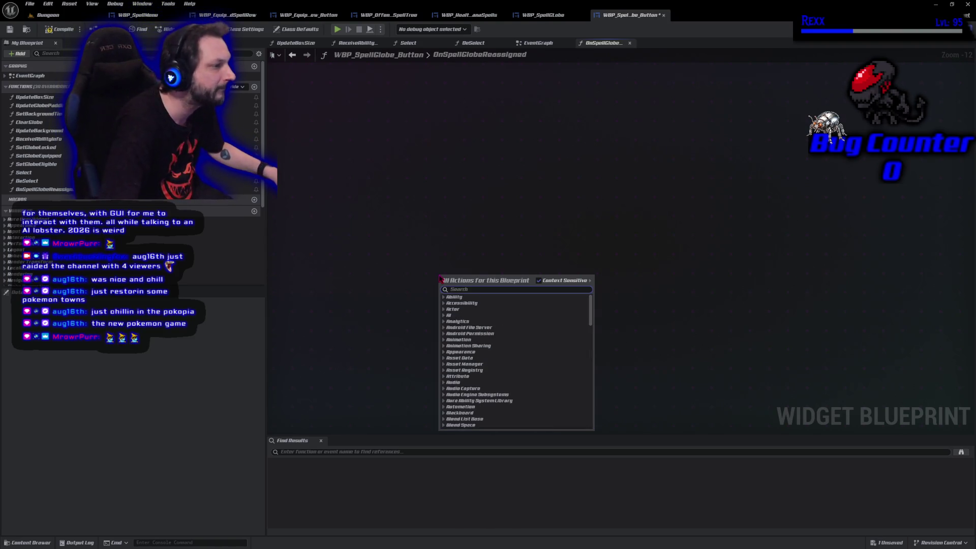
key(Escape)
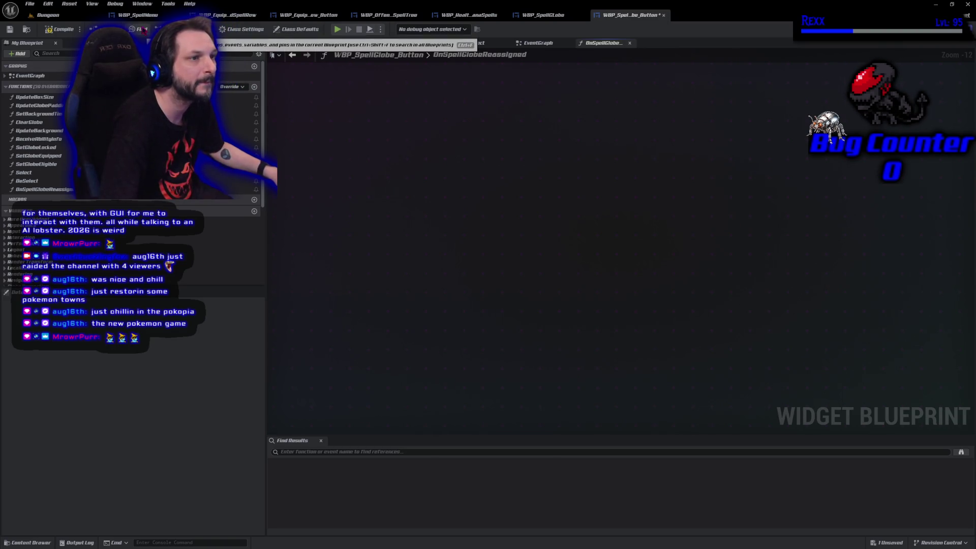
double_click(30, 75)
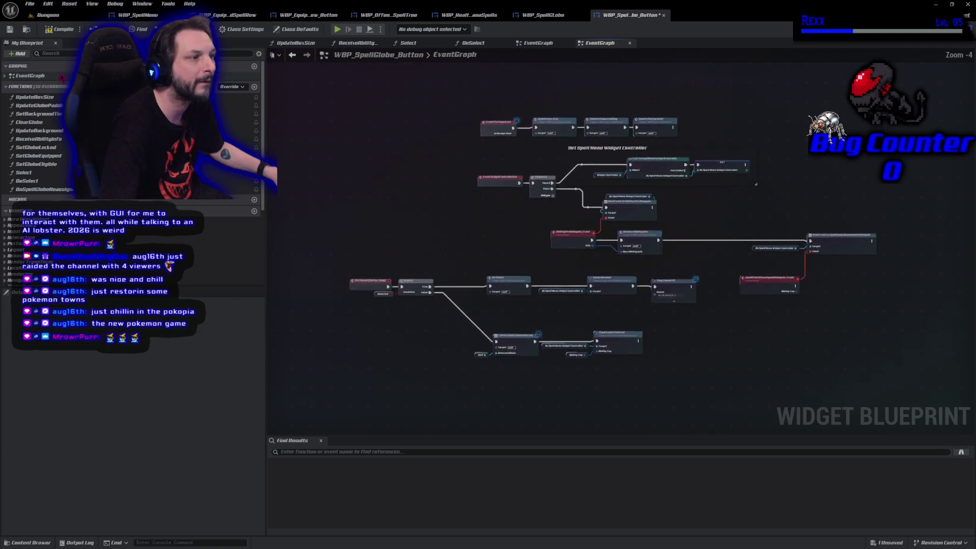
click(379, 43)
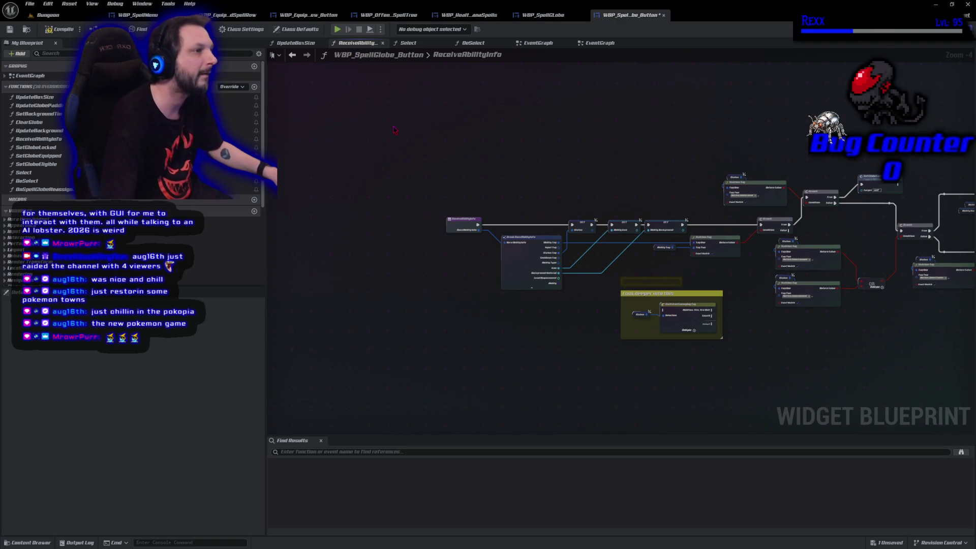
double_click(51, 189)
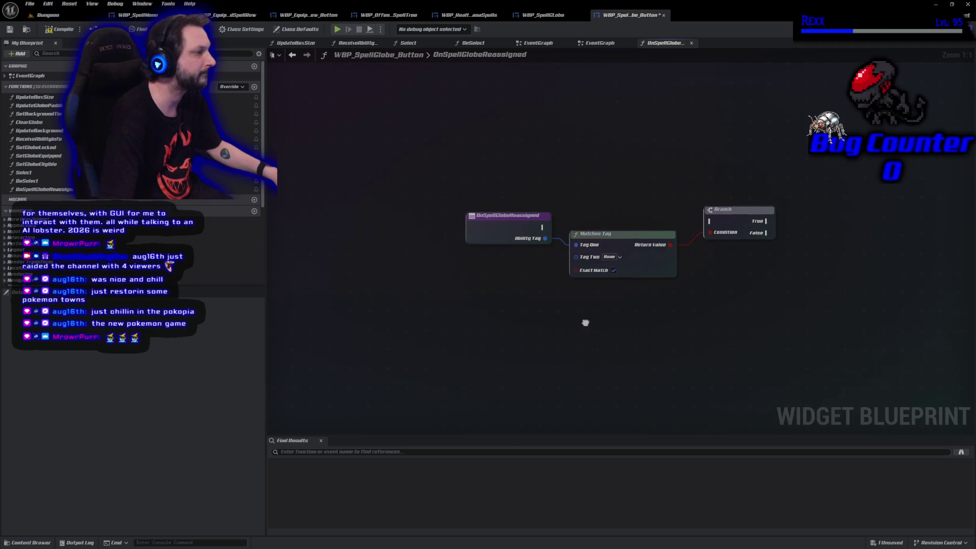
Connect the function entry's execution output to the Branch node.
drag(585, 322, 554, 351)
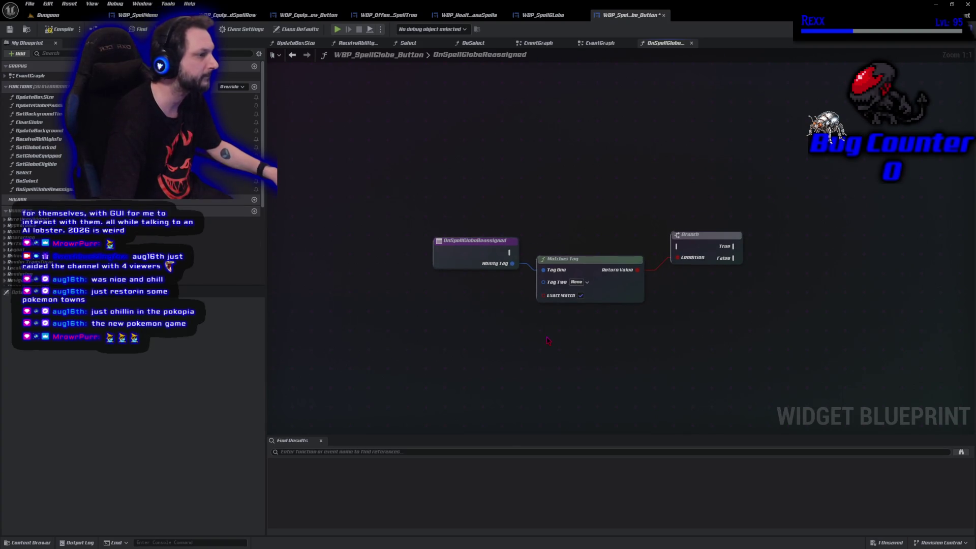
mouse_move(509, 253)
mouse_down()
mouse_move(674, 259)
mouse_move(672, 243)
mouse_up()
key(Escape)
mouse_move(509, 252)
mouse_down()
mouse_move(697, 250)
mouse_move(683, 251)
mouse_up()
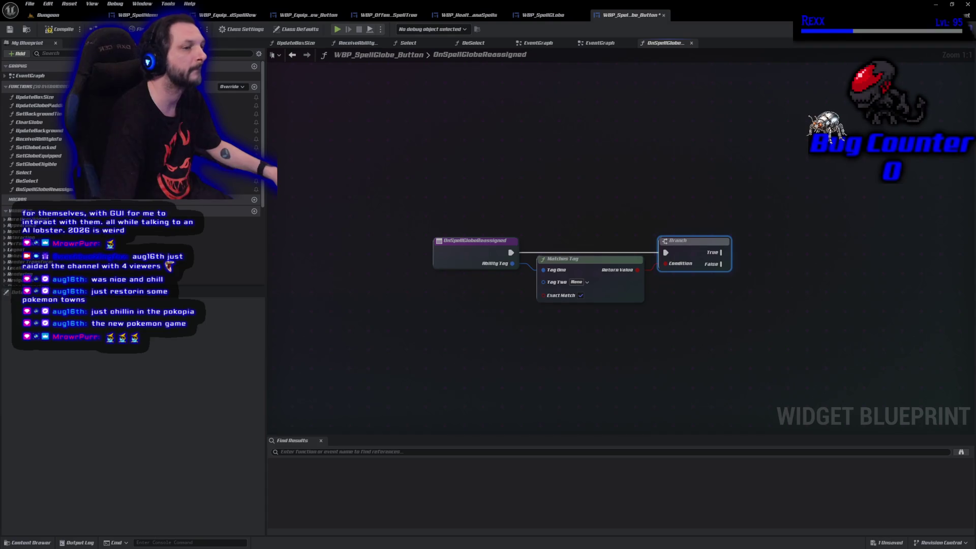
Plug the AbilityTag variable into Matches Tag's Tag Two and save the blueprint.
scroll(132, 153, down, 3)
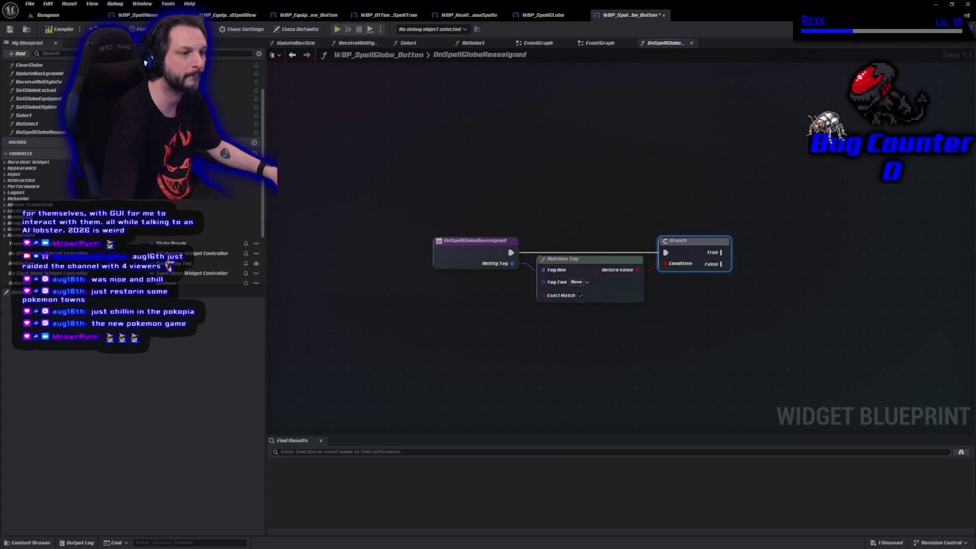
key(super+Down)
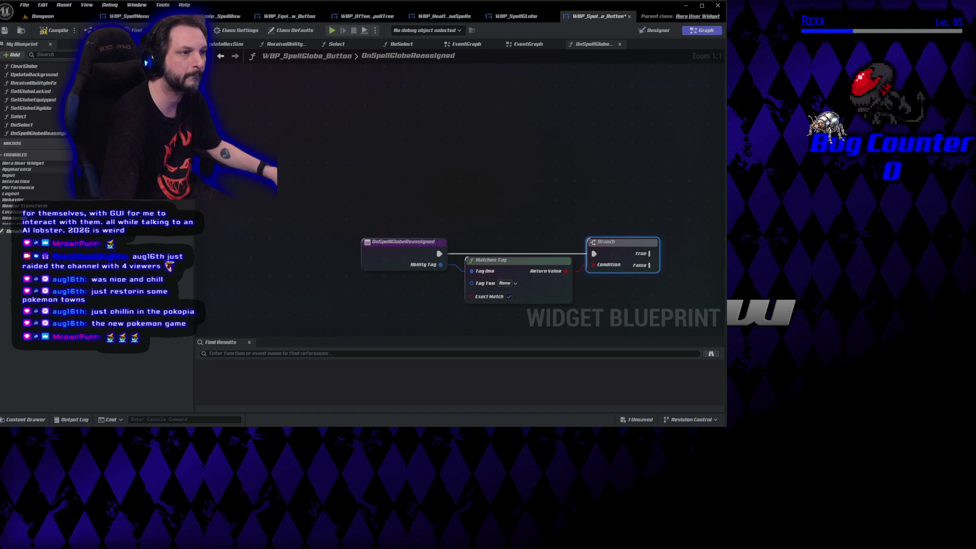
click(701, 6)
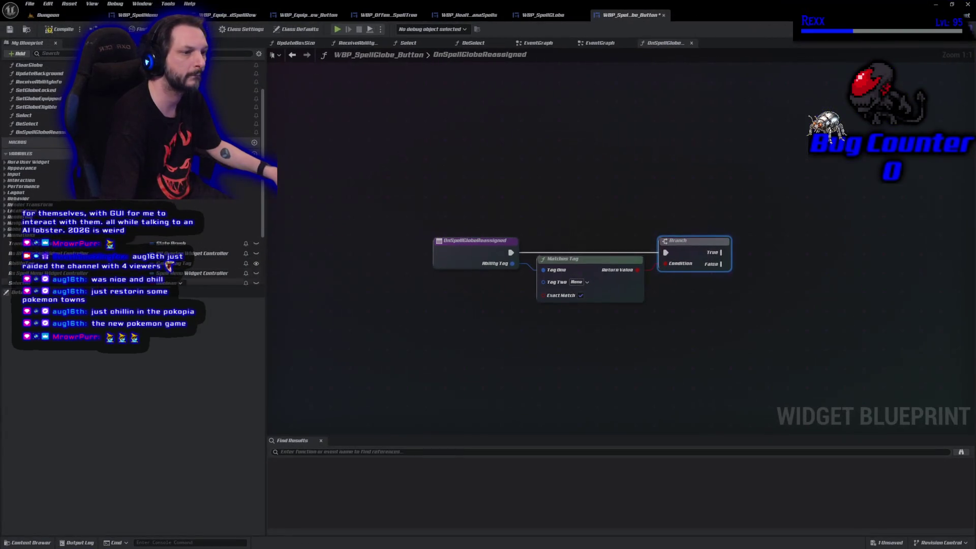
drag(95, 333, 96, 399)
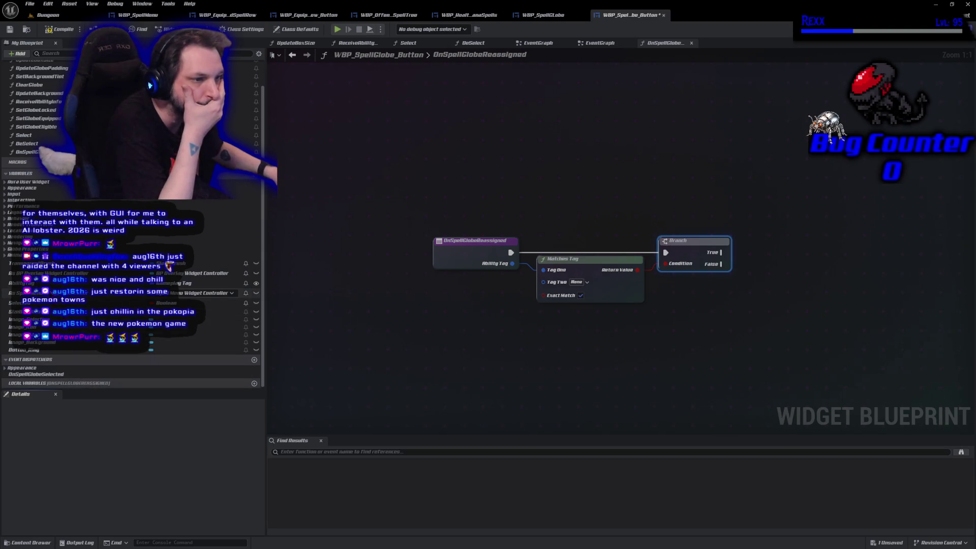
mouse_move(185, 283)
mouse_down()
mouse_move(446, 311)
mouse_move(542, 285)
mouse_up()
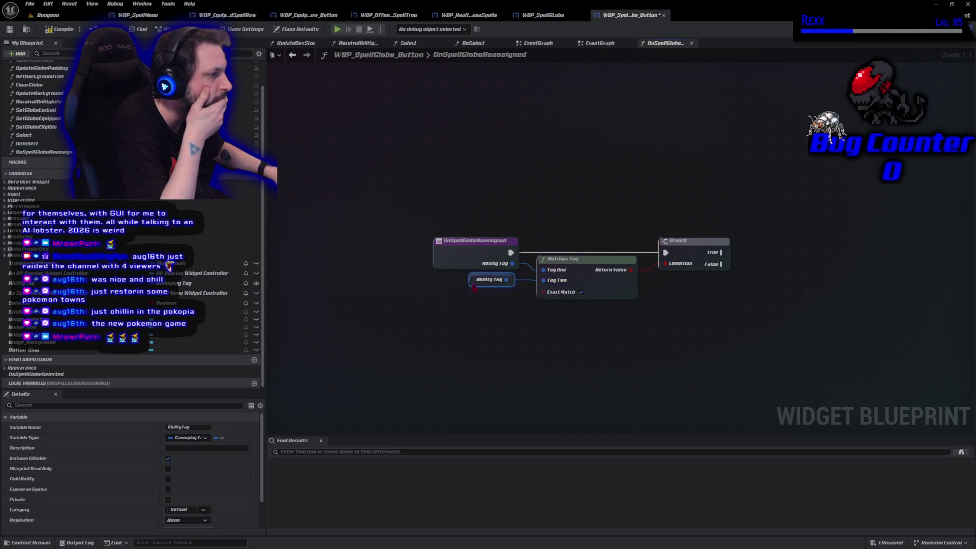
drag(474, 286, 480, 286)
click(476, 319)
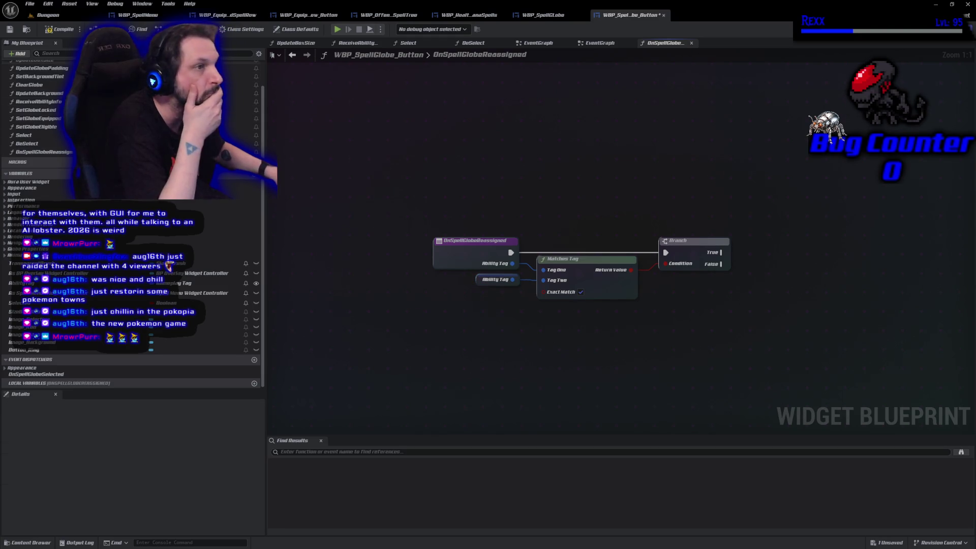
key(ctrl+s)
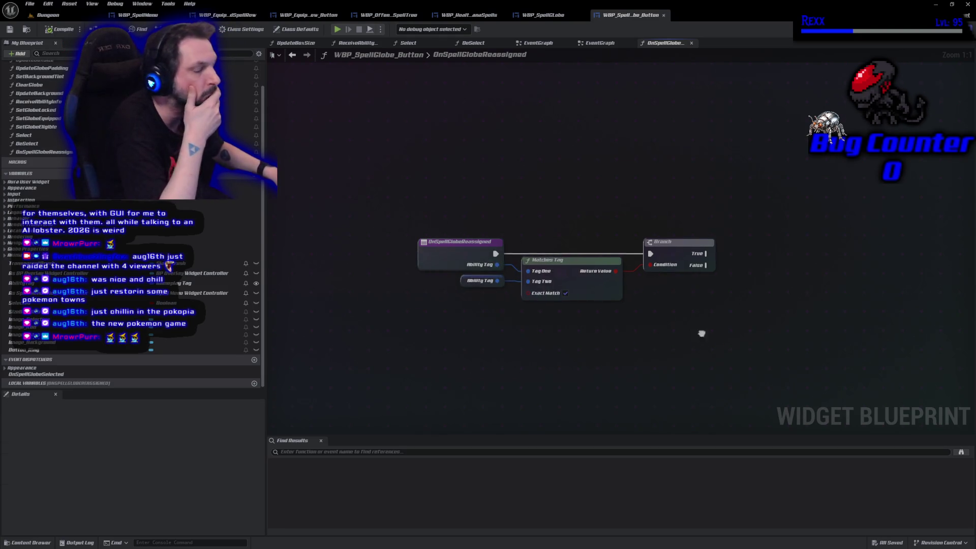
drag(702, 330, 561, 360)
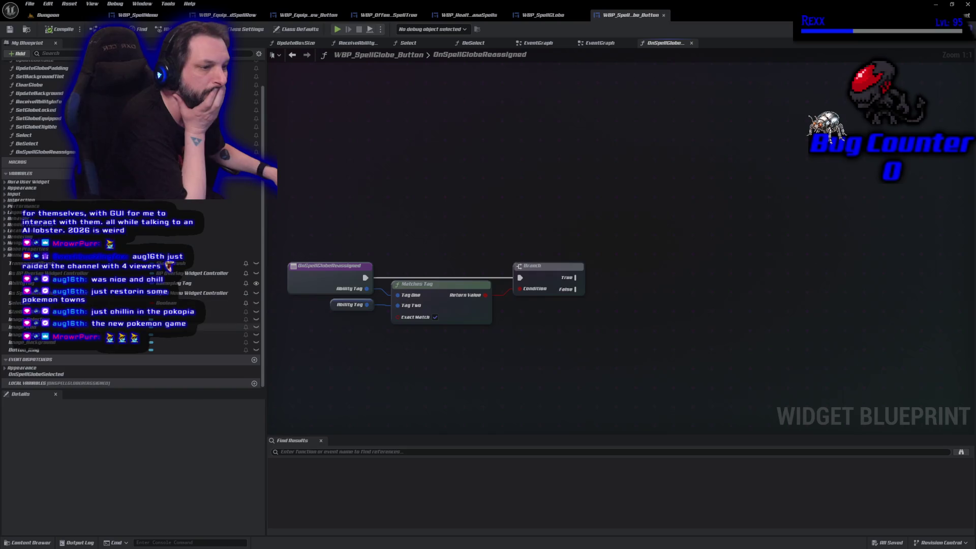
Add an Image_Selection getter and a Set Render Opacity node targeting it.
mouse_move(223, 319)
mouse_down()
mouse_move(529, 308)
mouse_move(606, 287)
mouse_up()
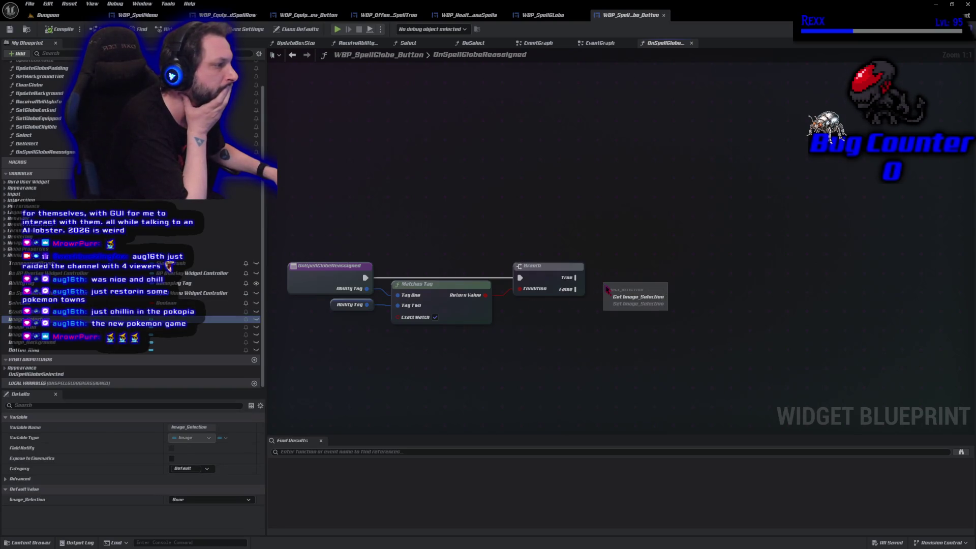
click(625, 299)
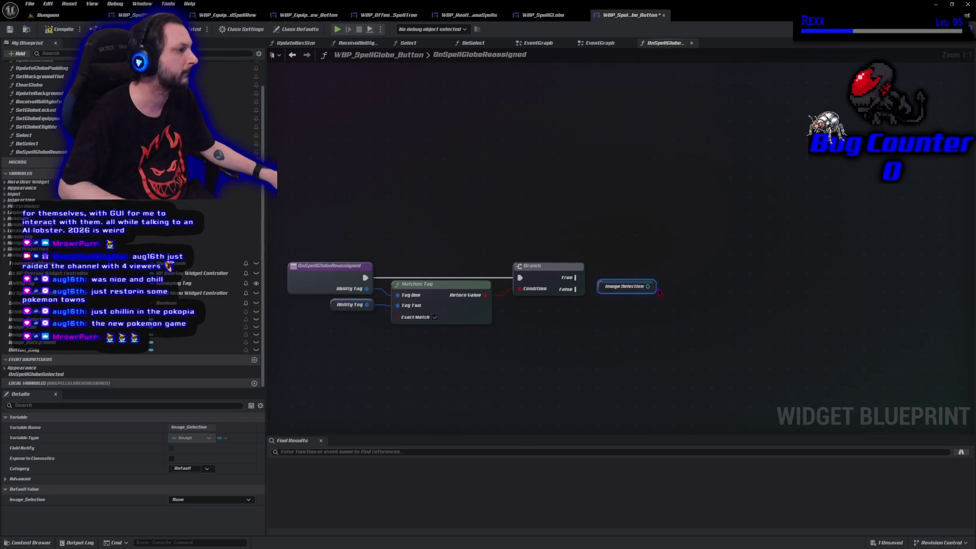
drag(647, 286, 712, 283)
text(se)
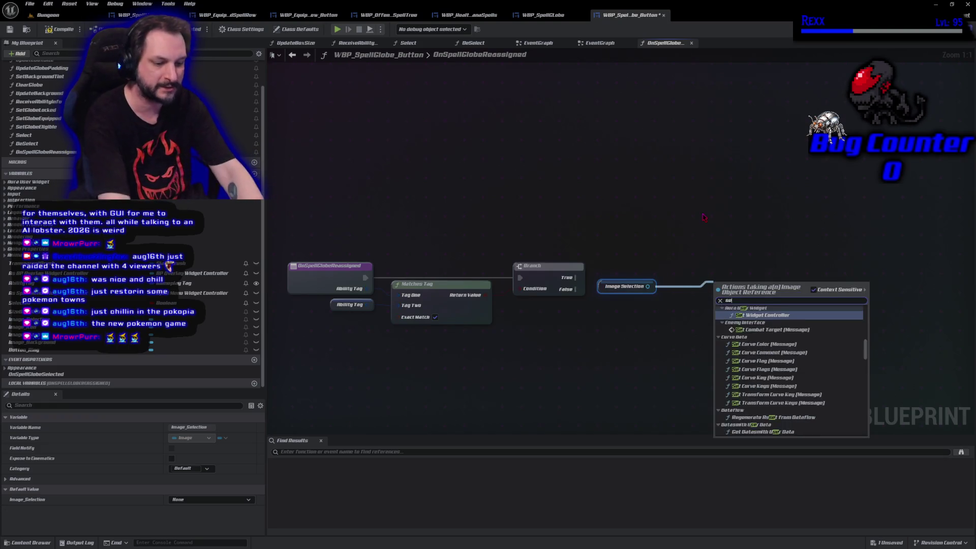
text(t rto)
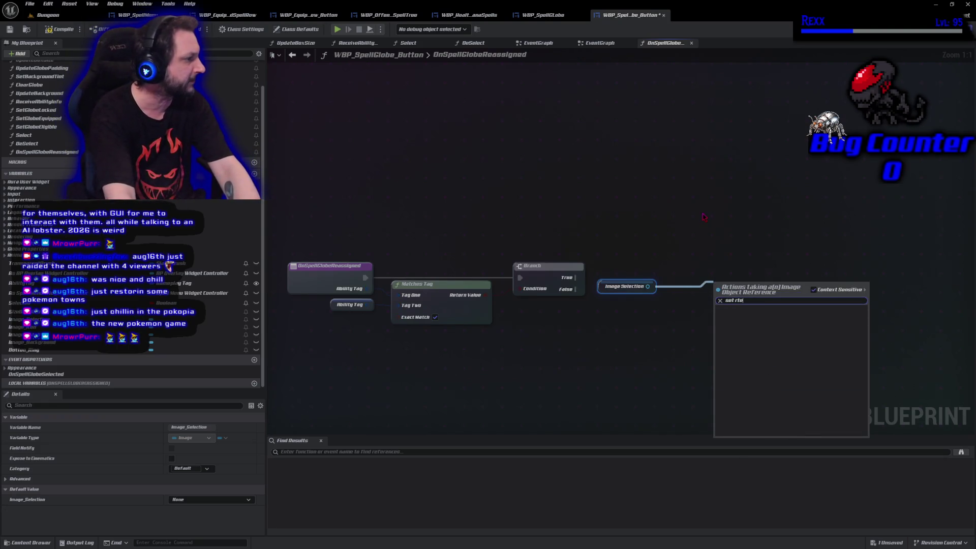
key(BackSpace)
key(BackSpace)
text(ender)
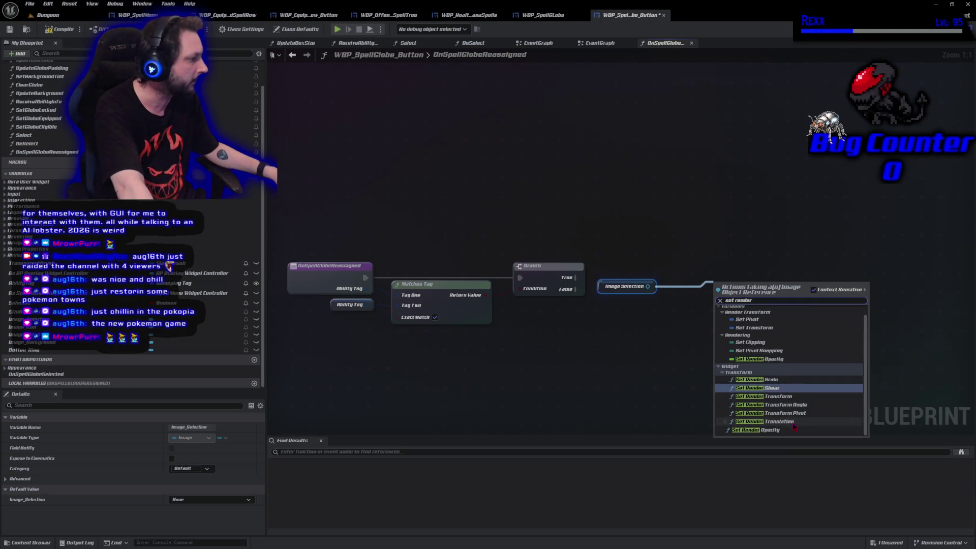
click(757, 429)
Connect Branch's True output to Set Render Opacity and start a new action after it.
drag(740, 296, 691, 272)
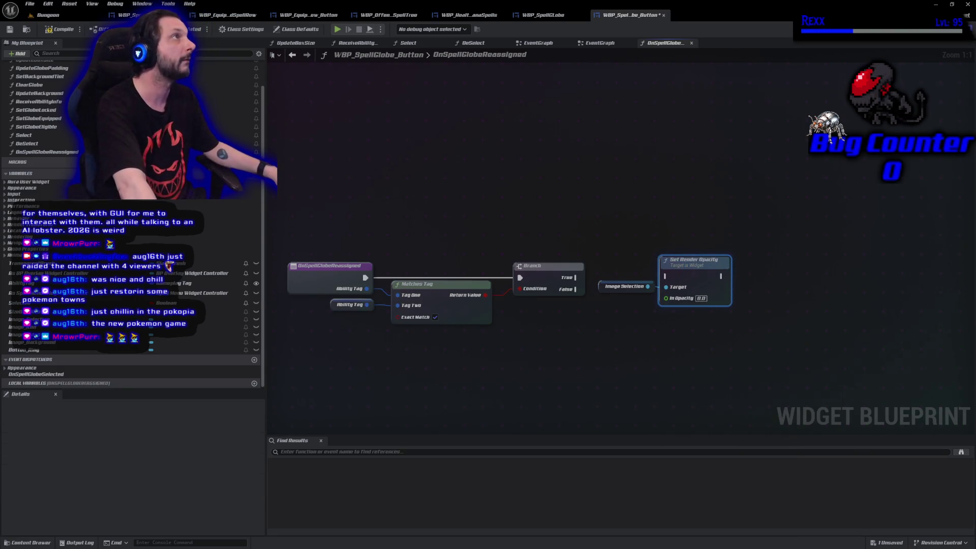
drag(574, 277, 666, 276)
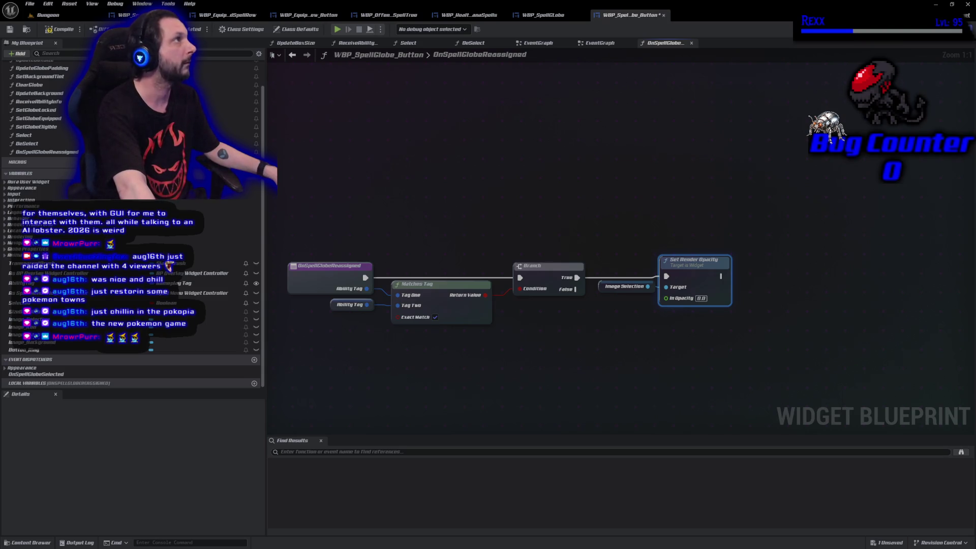
drag(721, 277, 762, 275)
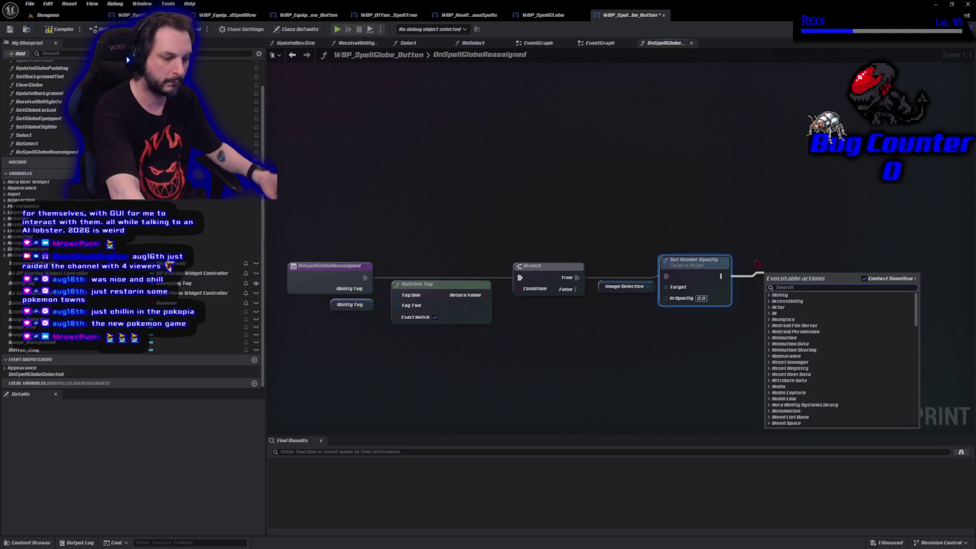
Add a Play Sound 2D node after Set Render Opacity.
text(play sound 2d)
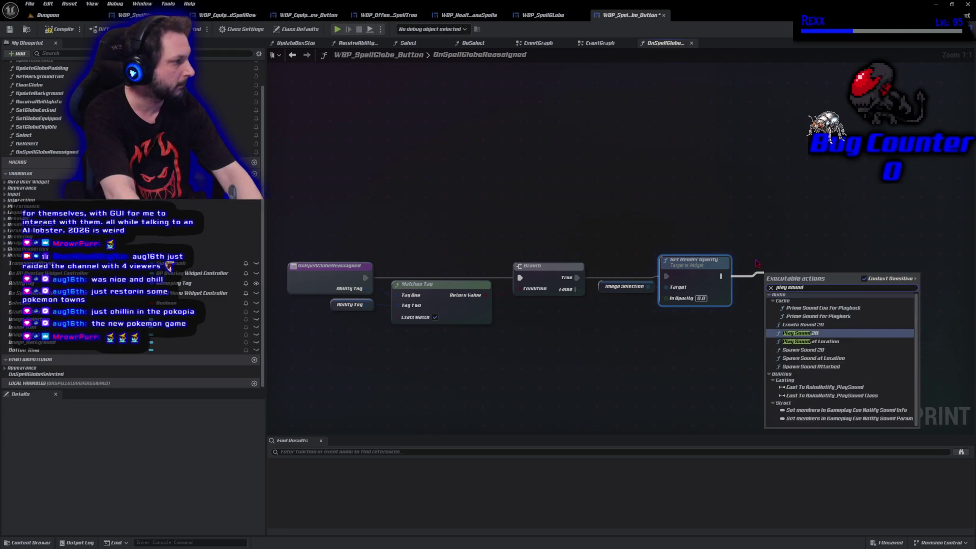
key(Return)
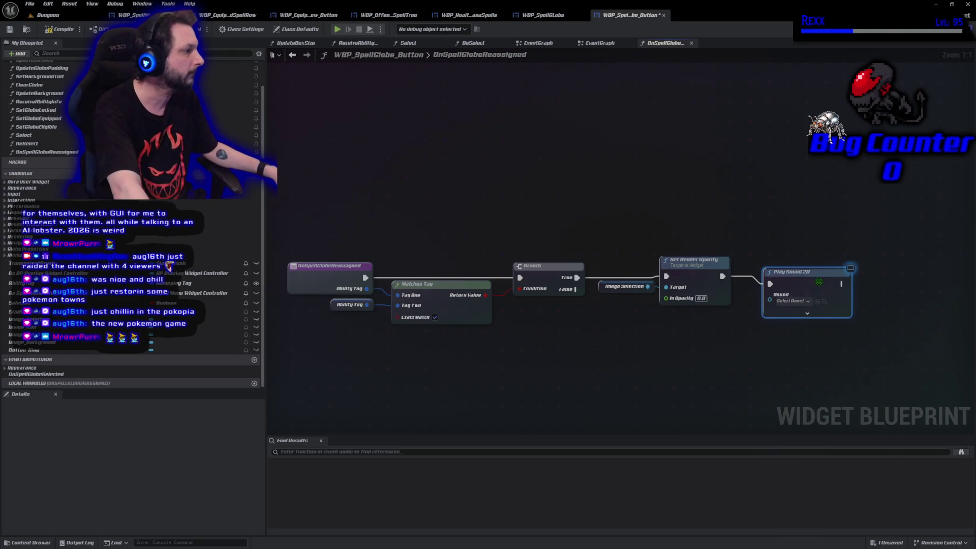
drag(819, 283, 808, 277)
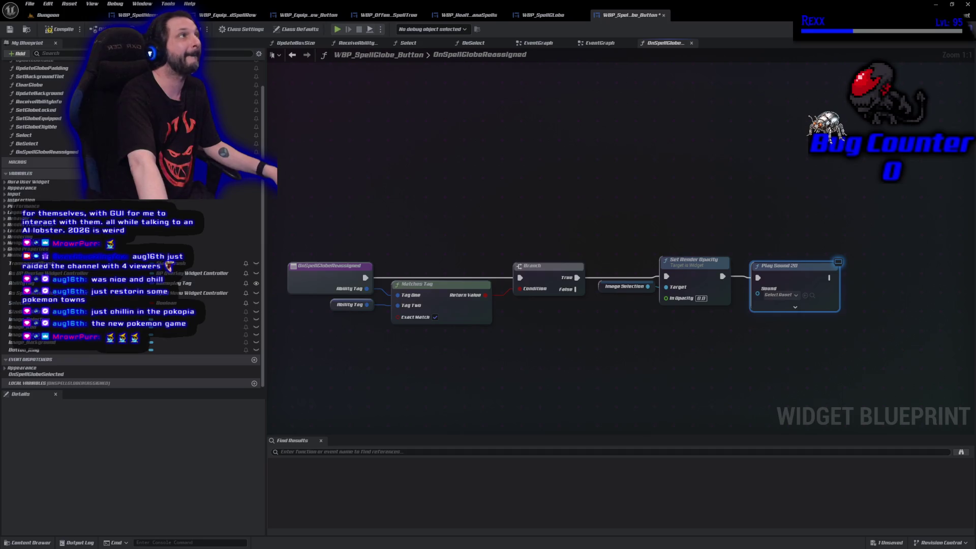
Set the Play Sound 2D sound to SFX_UI_Unlock_SelectSkill and save the blueprint.
click(782, 296)
text(sfx)
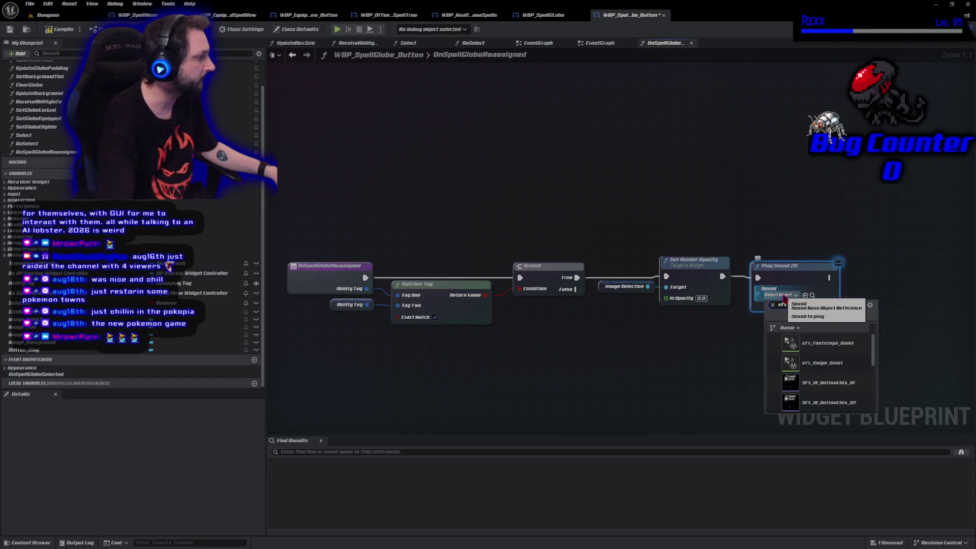
text( ui)
scroll(828, 383, down, 4)
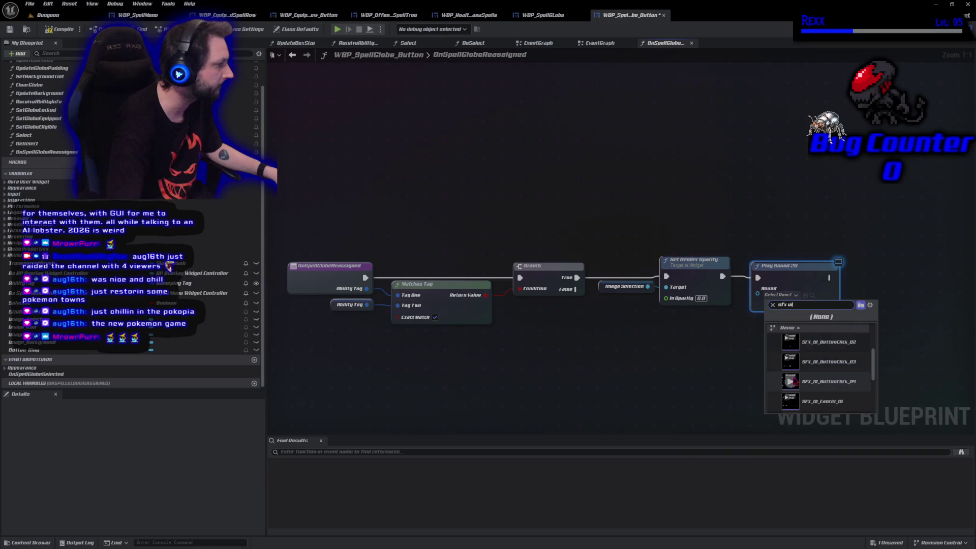
scroll(796, 381, down, 3)
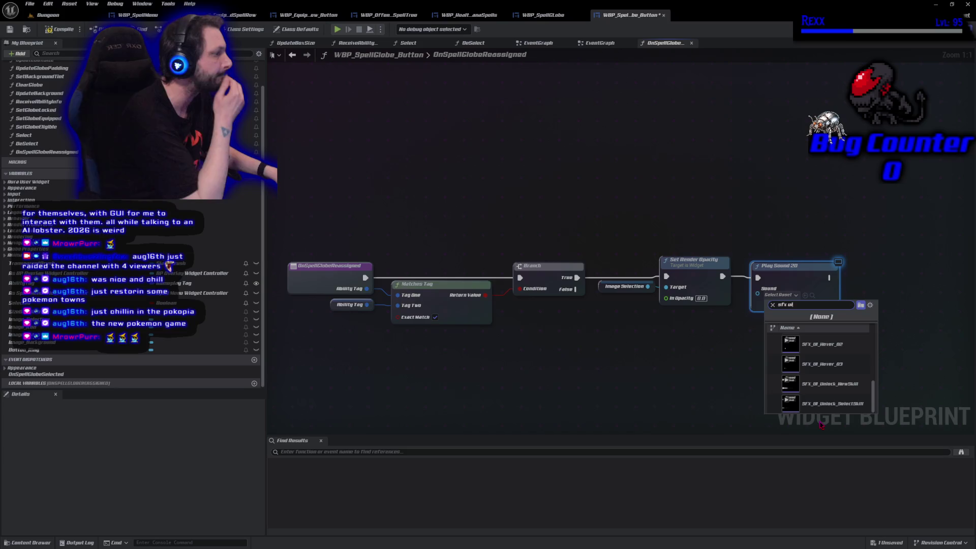
mouse_move(834, 388)
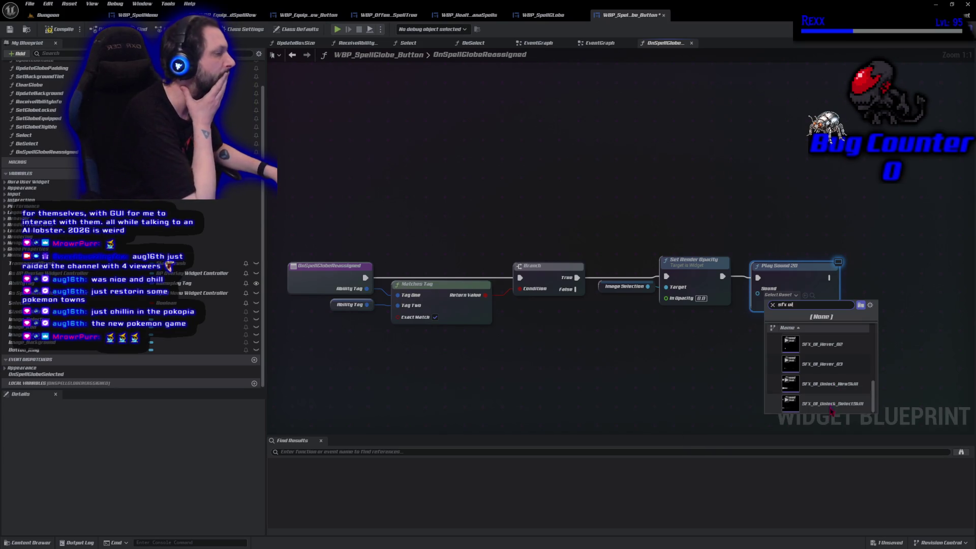
key(Escape)
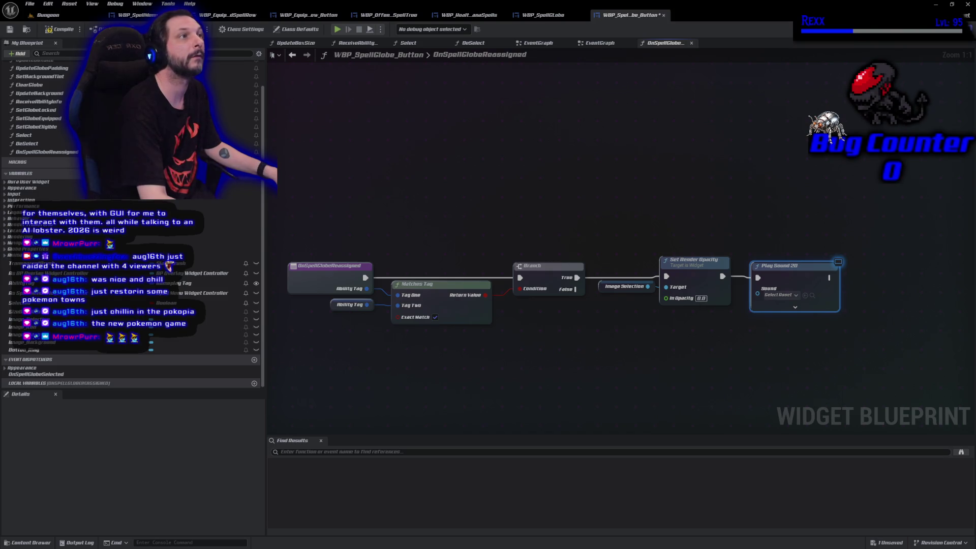
click(779, 295)
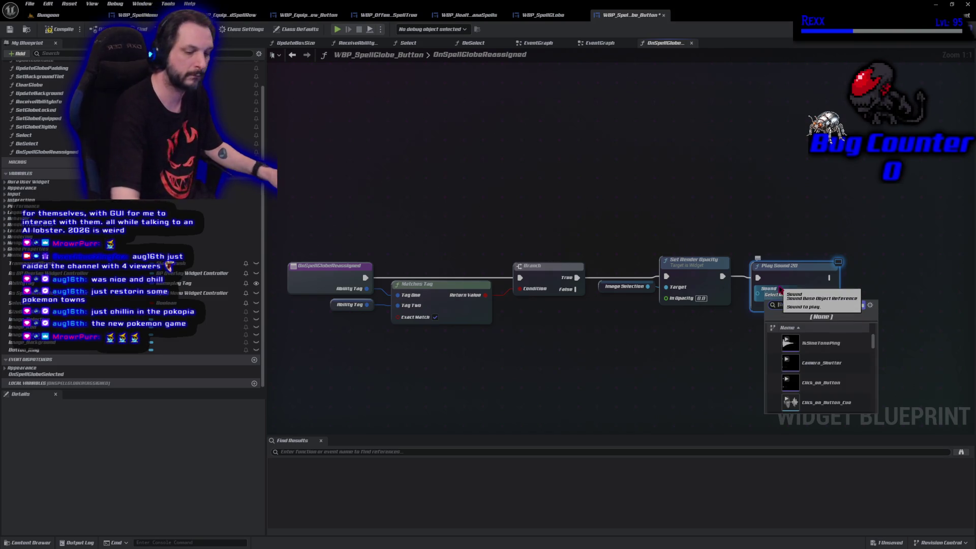
text(select)
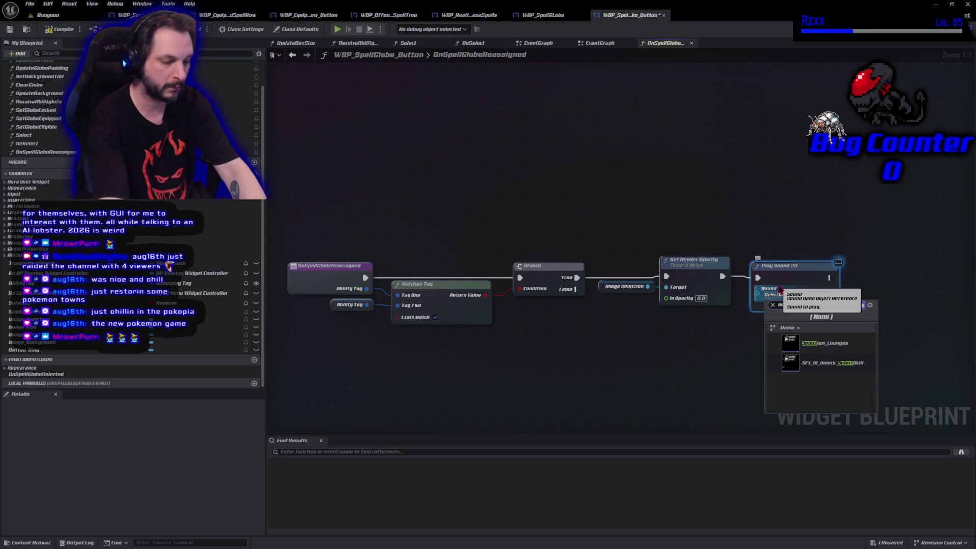
text( skill)
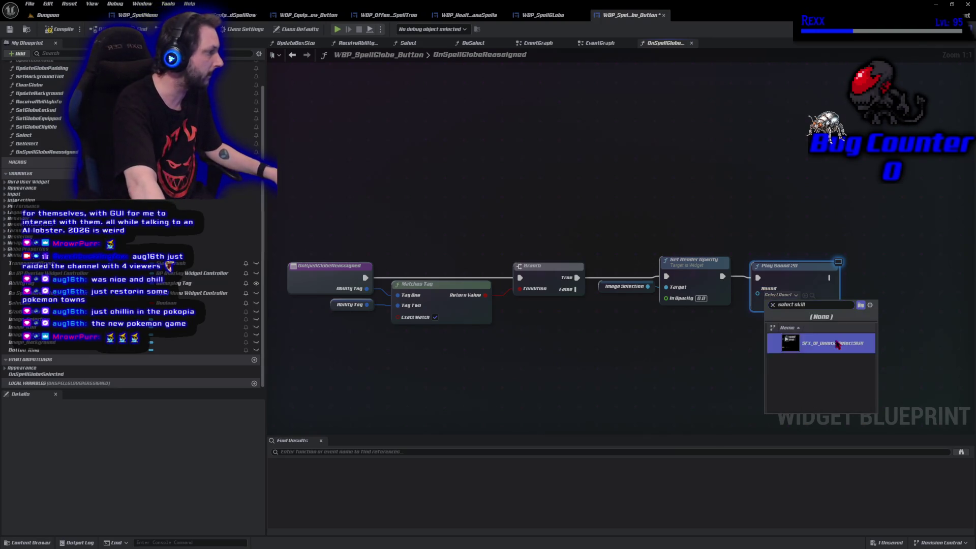
click(838, 345)
key(ctrl+s)
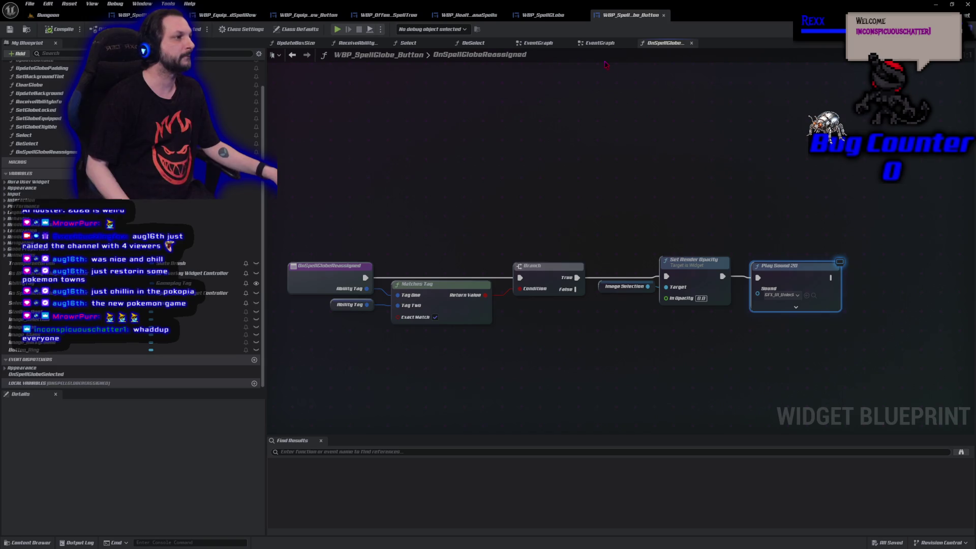
In the EventGraph, call OnSpellGlobeReassigned from the delegate event, passing its Ability Tag.
click(600, 43)
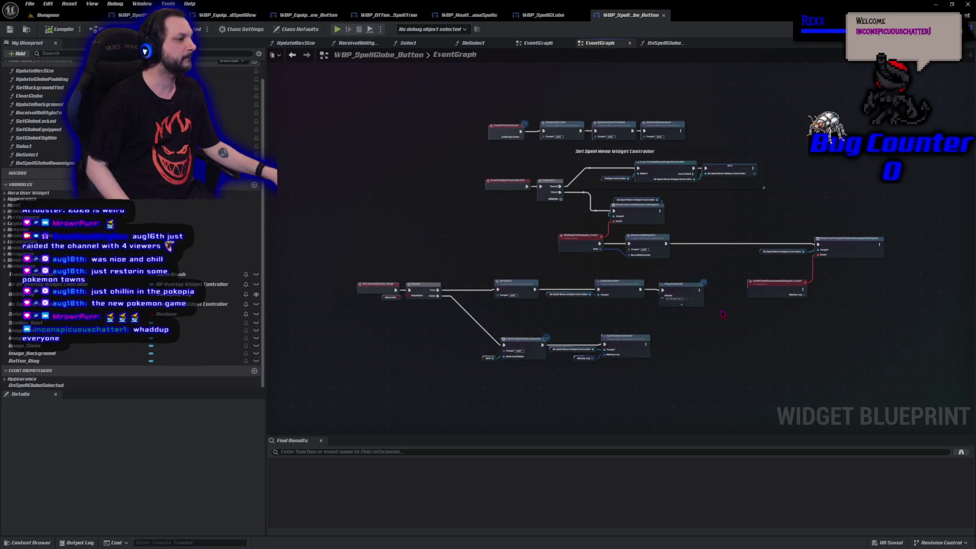
scroll(802, 311, up, 4)
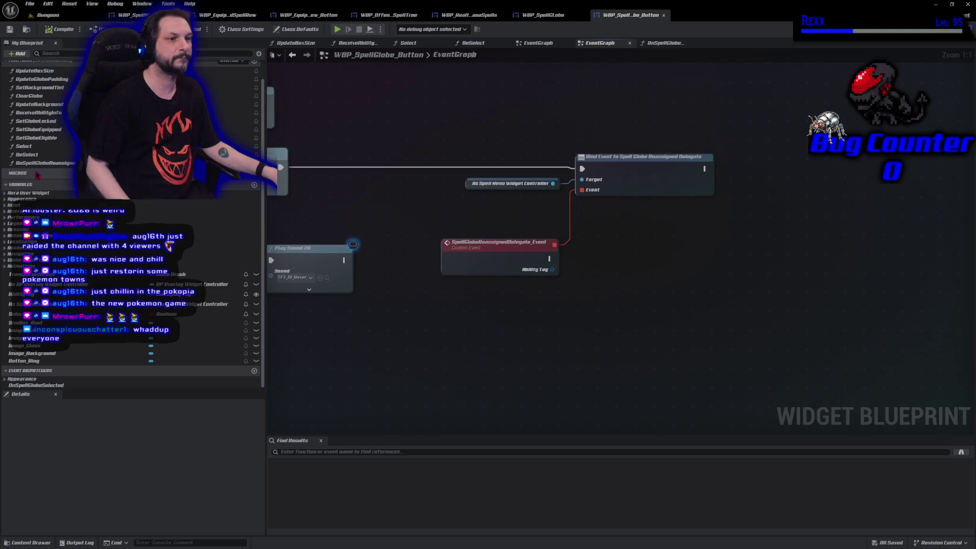
mouse_move(35, 164)
mouse_down()
mouse_move(590, 279)
mouse_move(551, 266)
mouse_move(629, 261)
mouse_up()
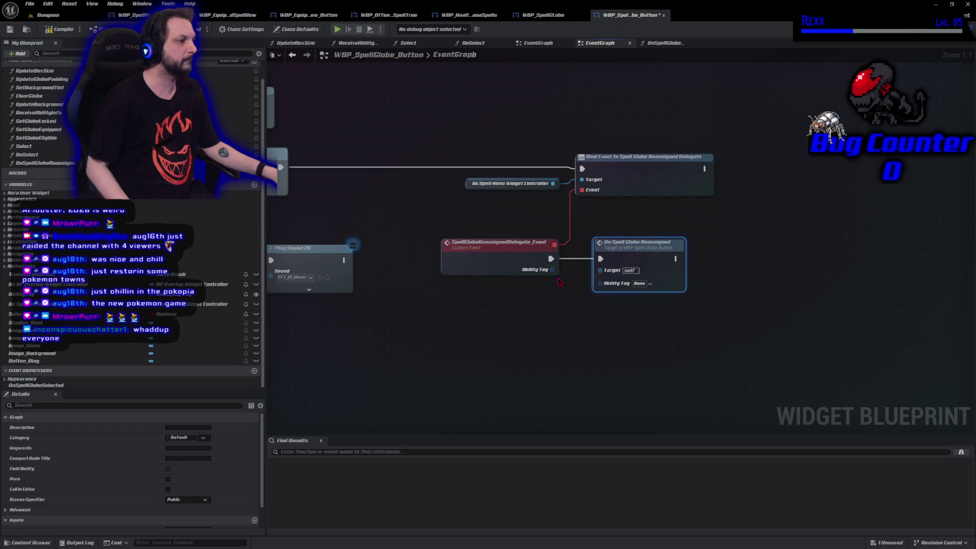
drag(553, 269, 601, 283)
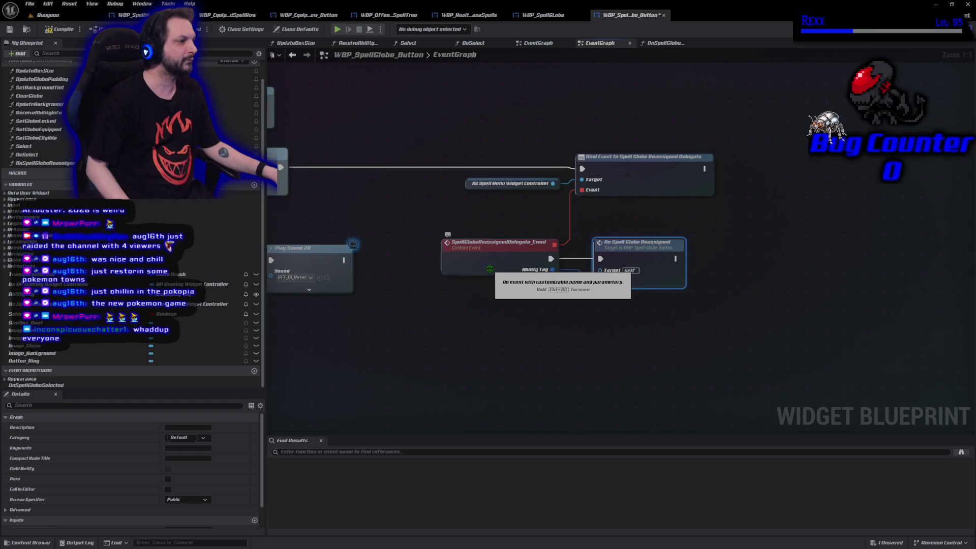
mouse_move(639, 257)
mouse_down()
mouse_move(670, 263)
mouse_move(656, 249)
mouse_up()
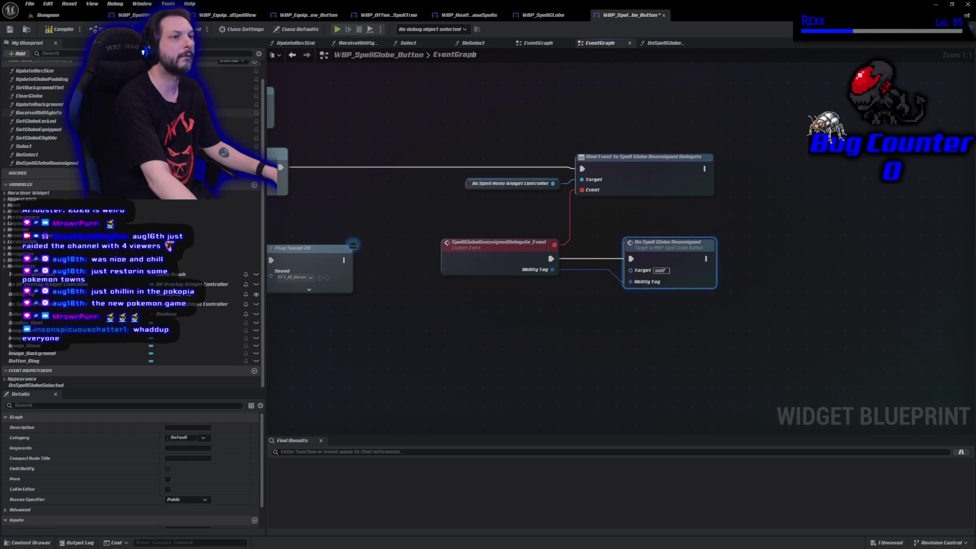
Save, then play the Dungeon level and move Fire Bolt to the RMB slot to test.
key(ctrl+s)
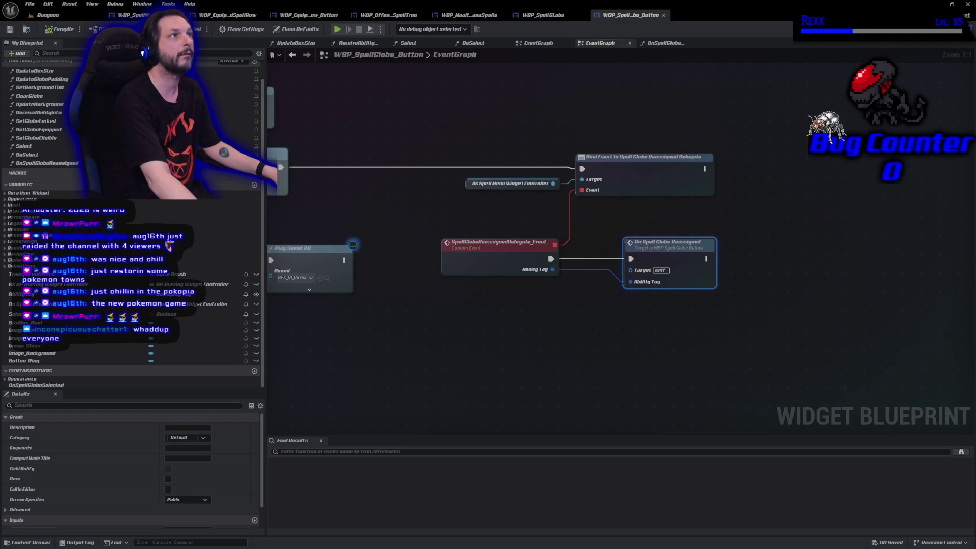
click(49, 14)
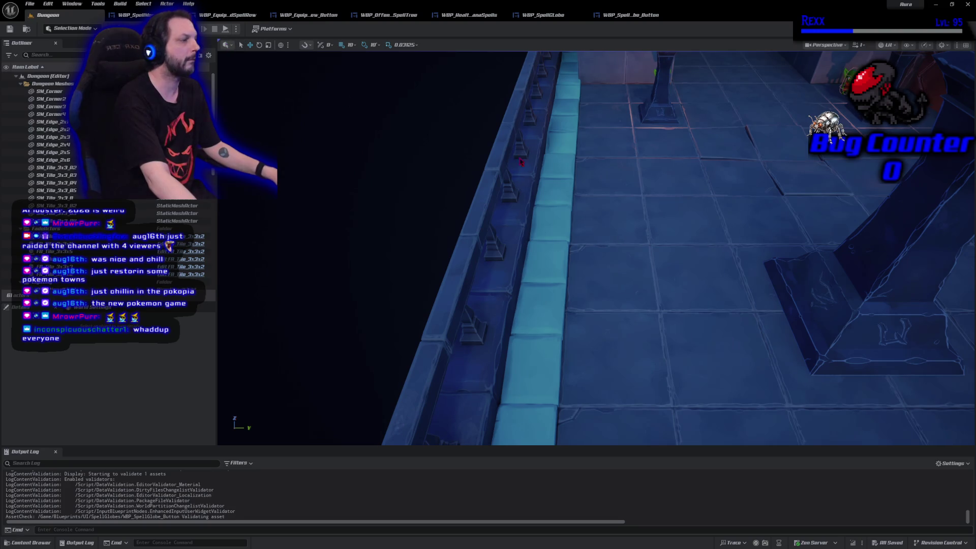
key(alt+p)
click(853, 422)
click(628, 244)
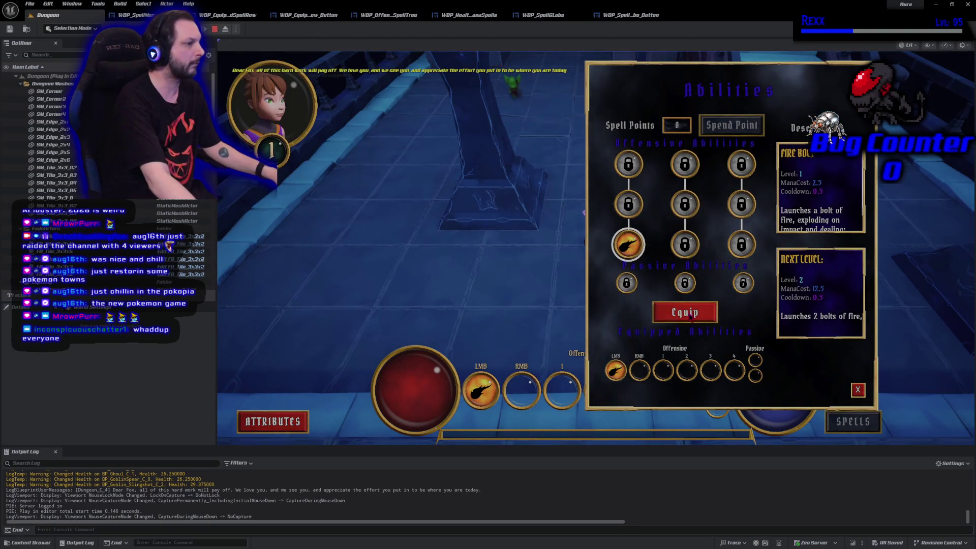
click(690, 317)
click(640, 371)
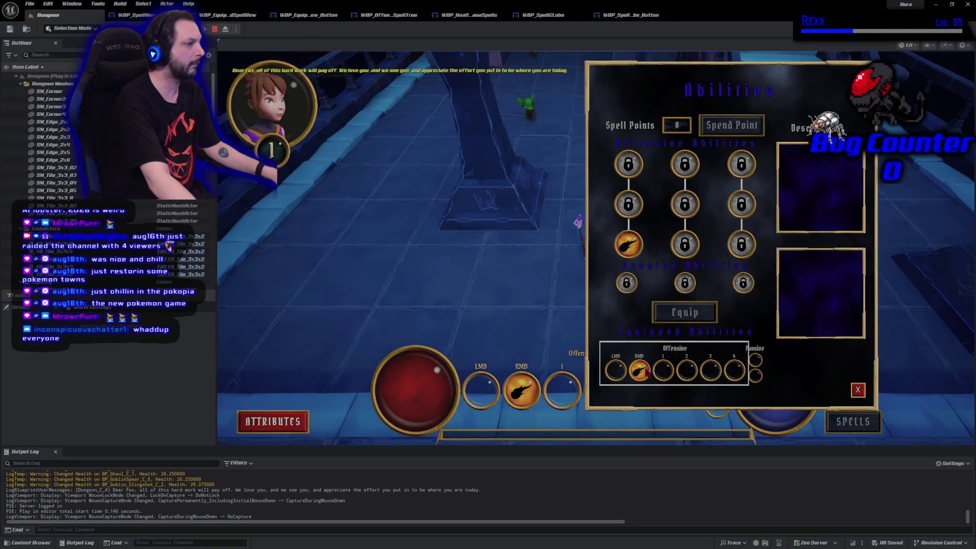
click(857, 389)
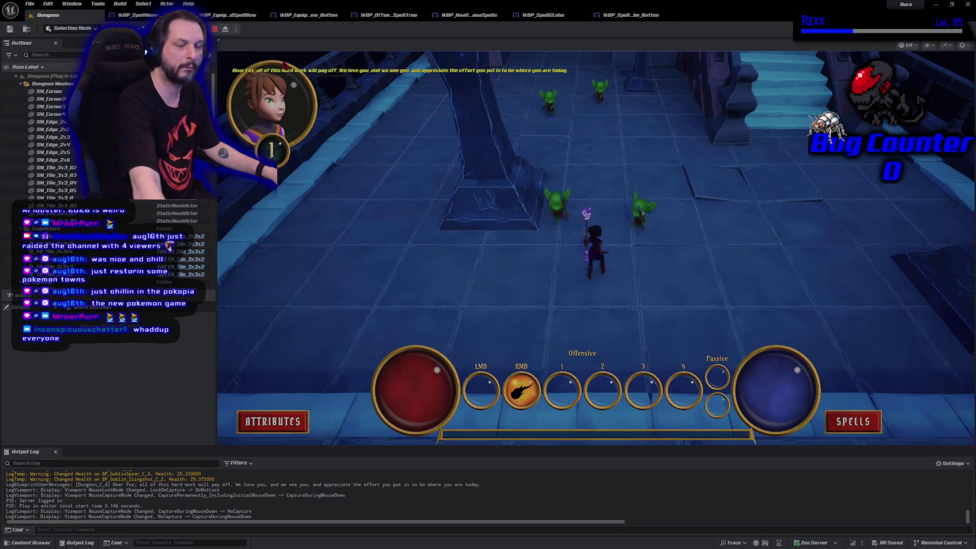
key(Escape)
Disconnect the exec wire into On Spell Globe Reassigned and compile.
click(630, 15)
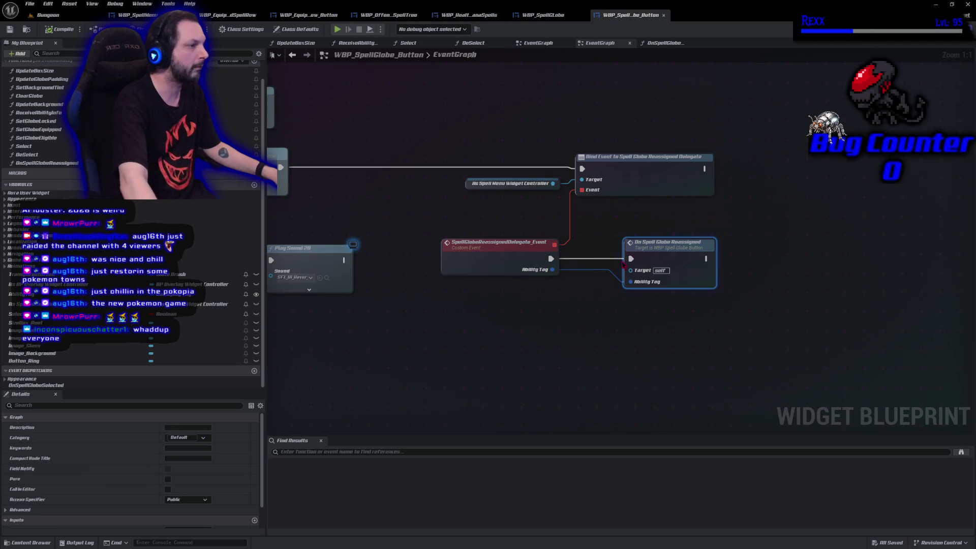
alt+click(630, 259)
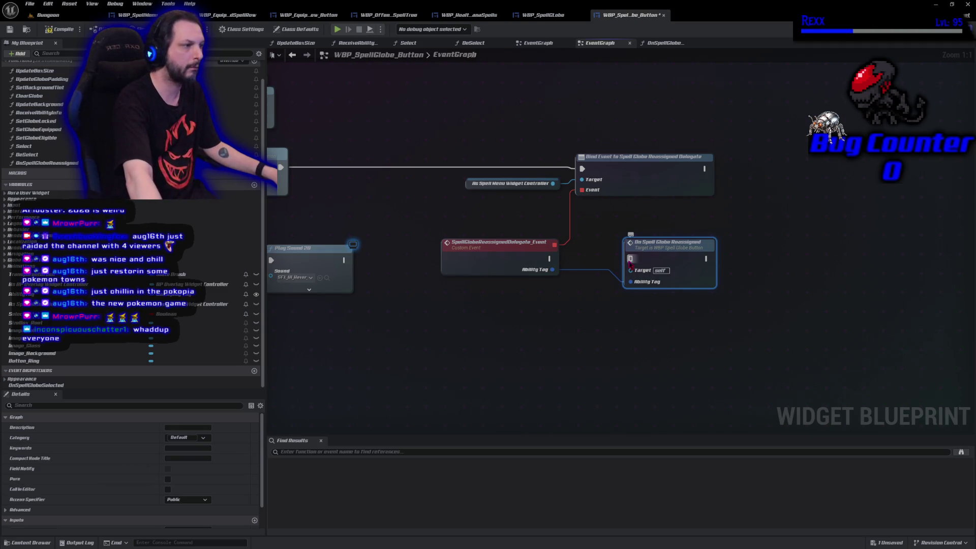
click(61, 29)
Play the Dungeon level again and reassign the fire spell to RMB.
click(48, 14)
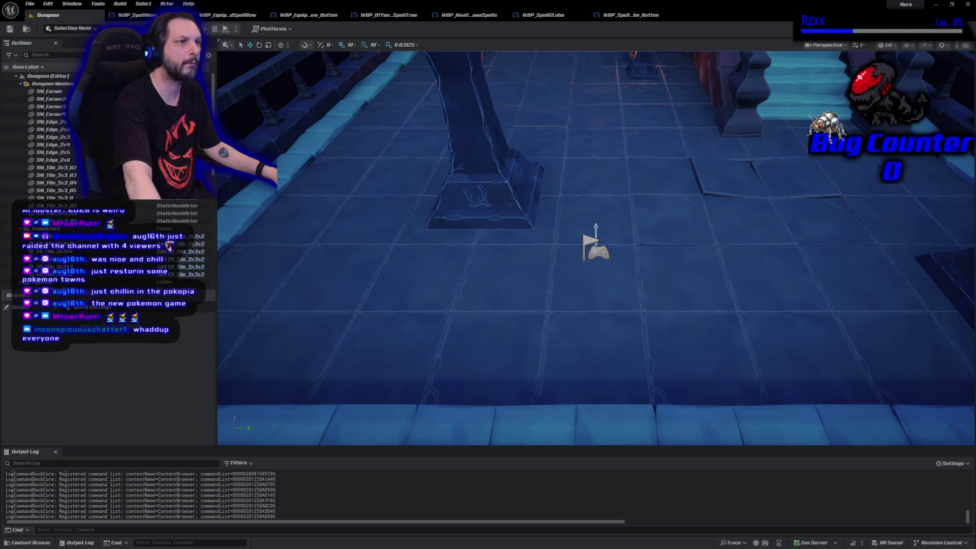
key(alt+p)
click(852, 422)
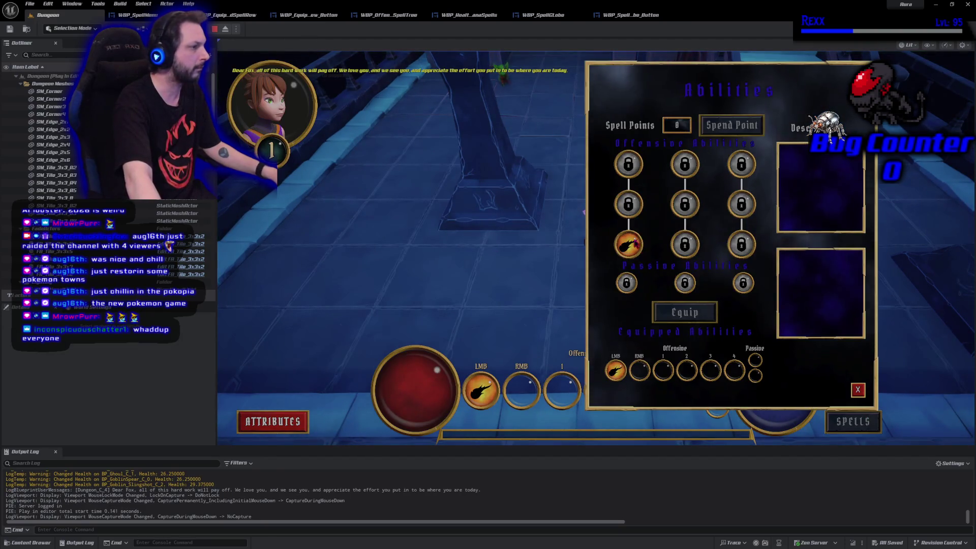
click(628, 245)
click(684, 312)
click(639, 370)
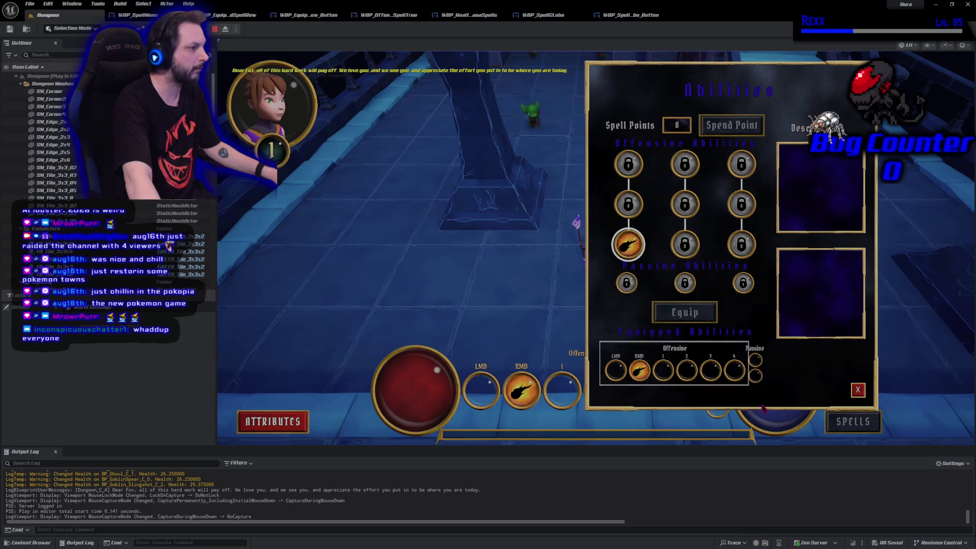
click(858, 389)
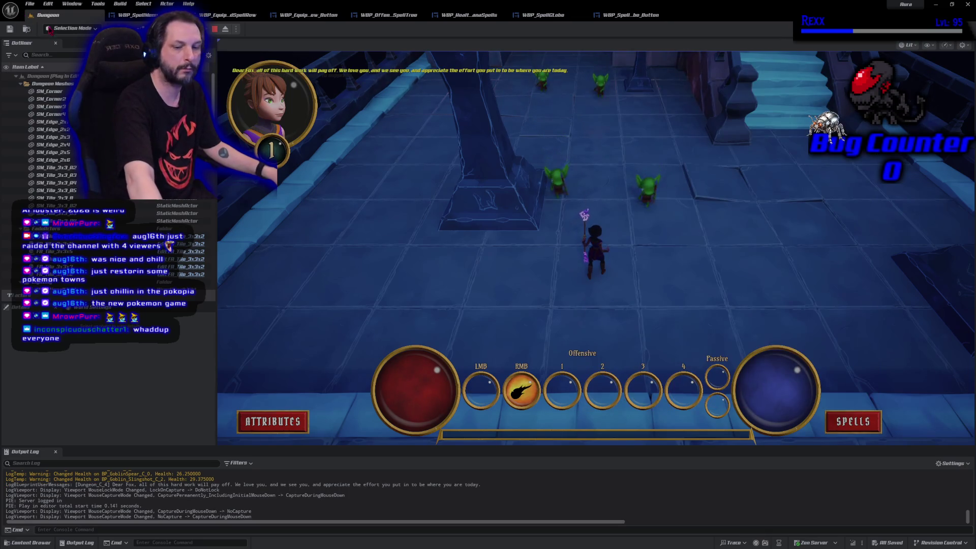
key(Escape)
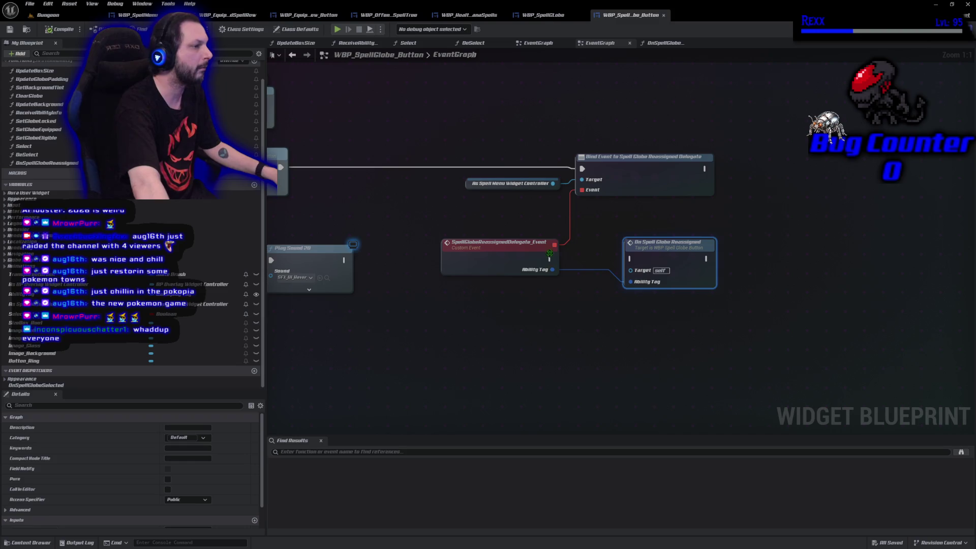
Reconnect the custom event to On Spell Globe Reassigned, then compile and save.
drag(551, 259, 630, 259)
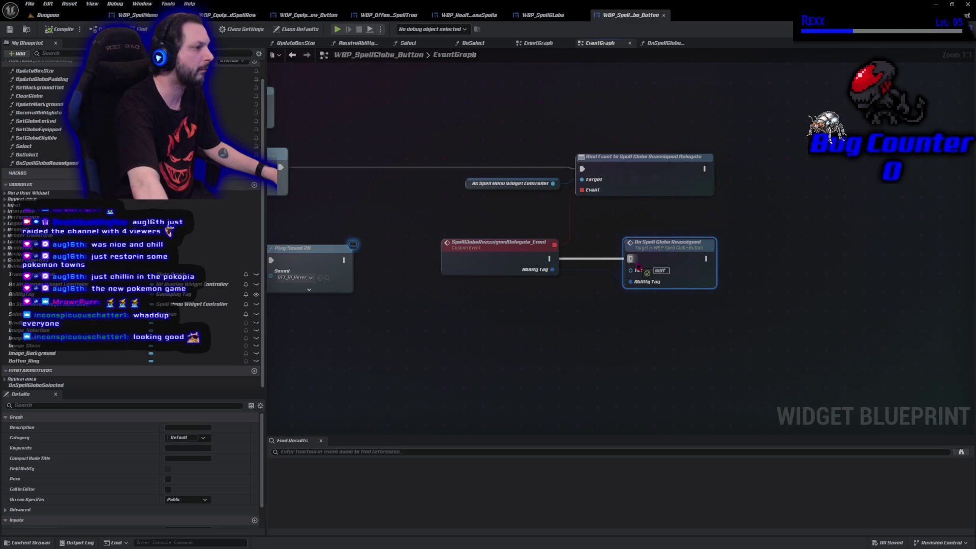
click(60, 29)
click(436, 366)
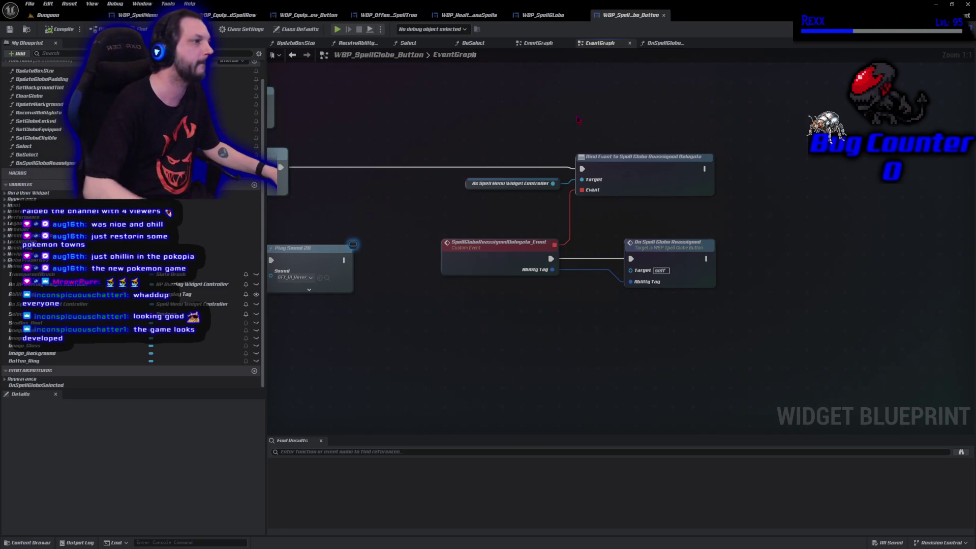
Start a play session in the Dungeon level and cast a first fire bolt.
click(49, 15)
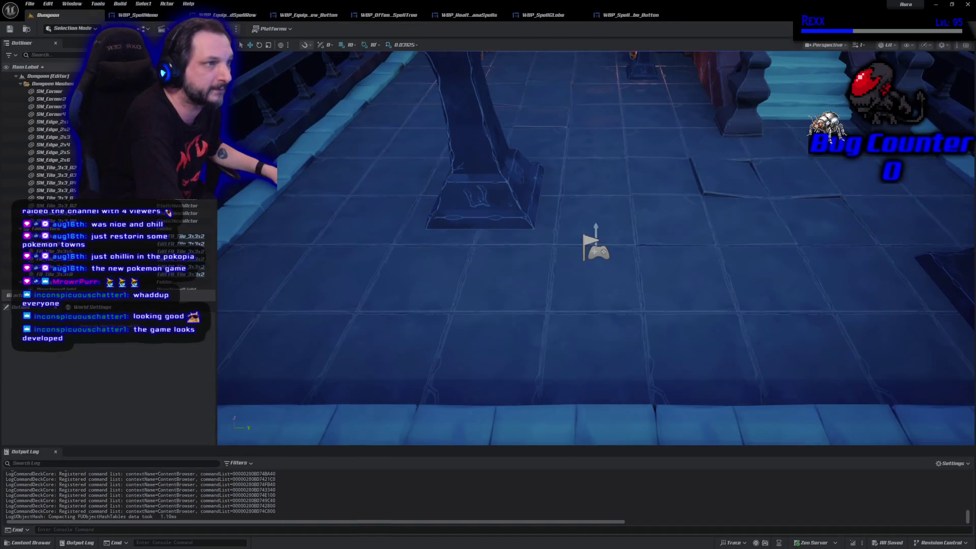
key(alt+p)
click(686, 116)
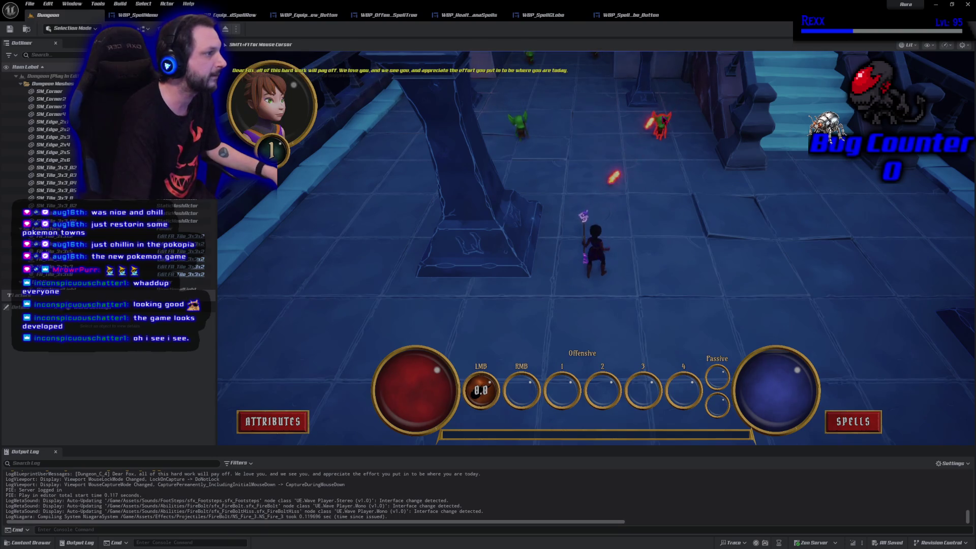
Fire repeated bolts at the goblins, then end the play session.
click(529, 170)
click(529, 165)
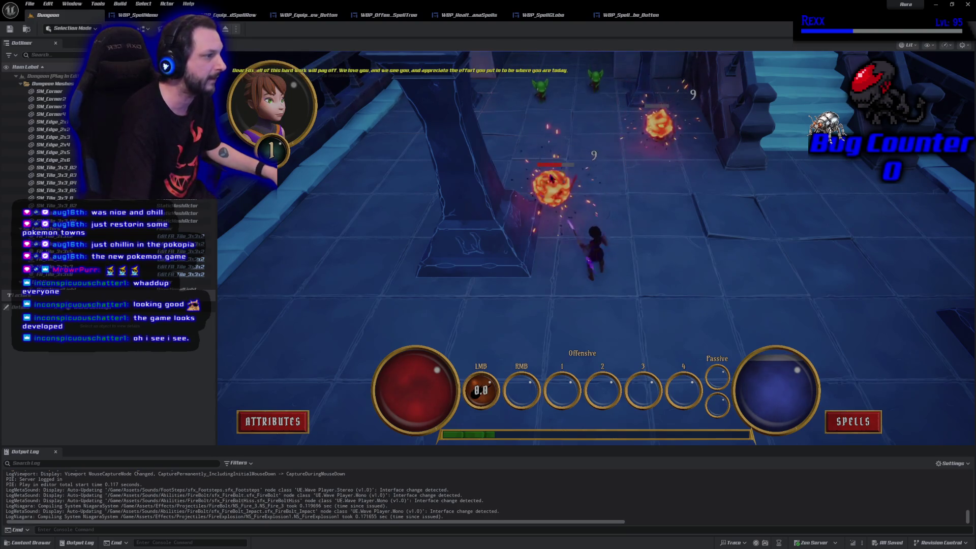
click(541, 134)
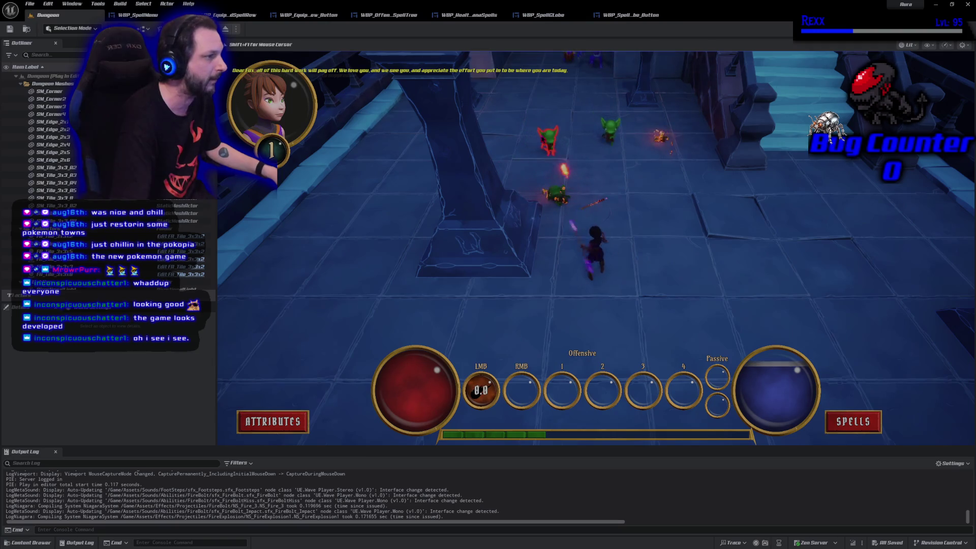
click(546, 140)
click(554, 148)
click(552, 152)
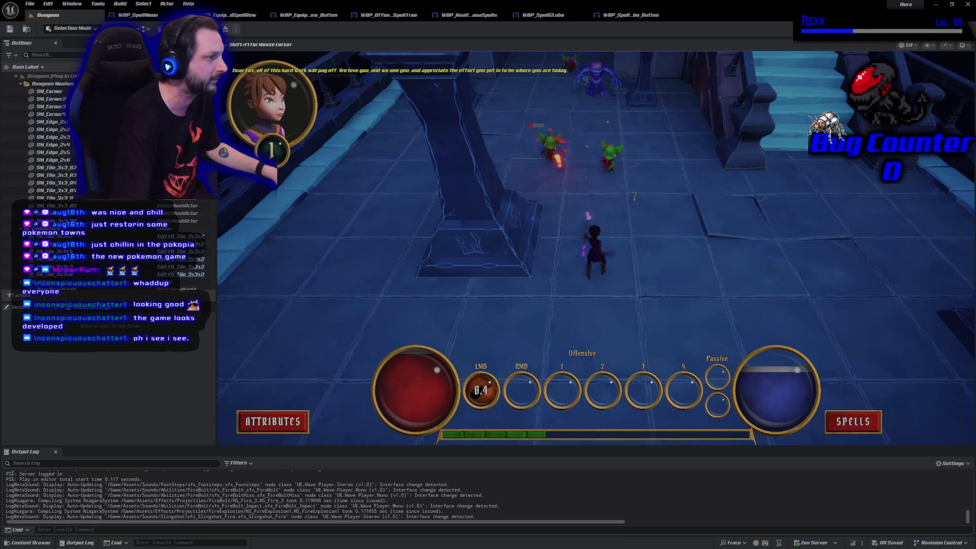
click(610, 155)
click(554, 147)
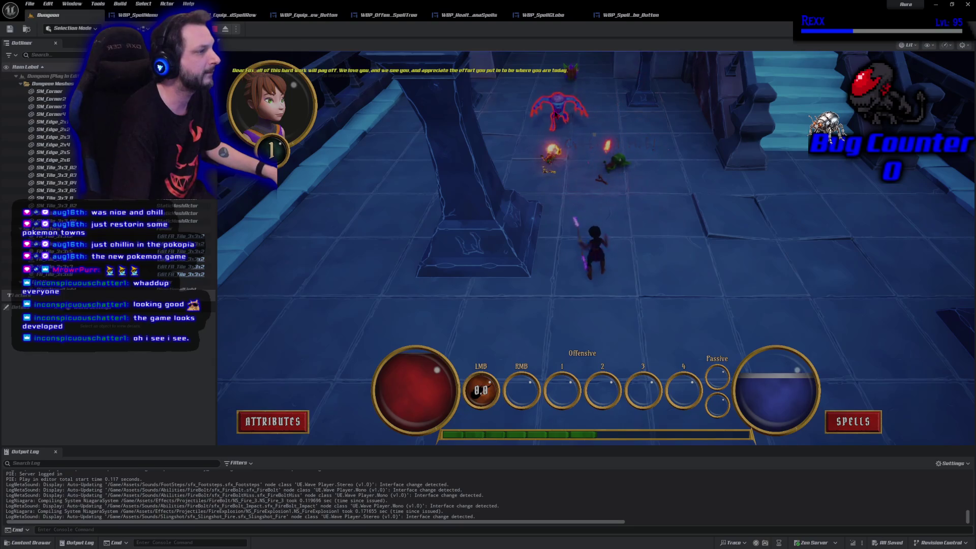
click(549, 127)
click(562, 124)
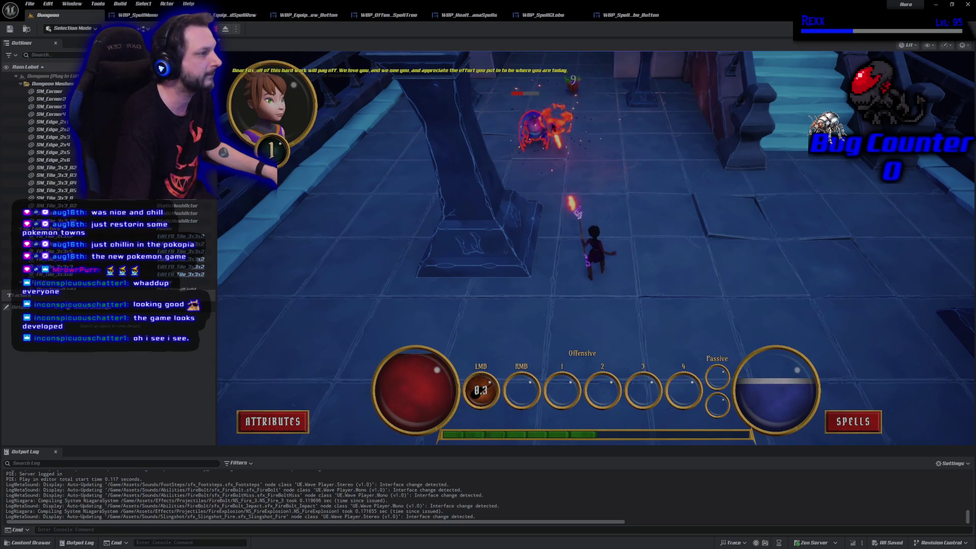
click(564, 93)
click(568, 97)
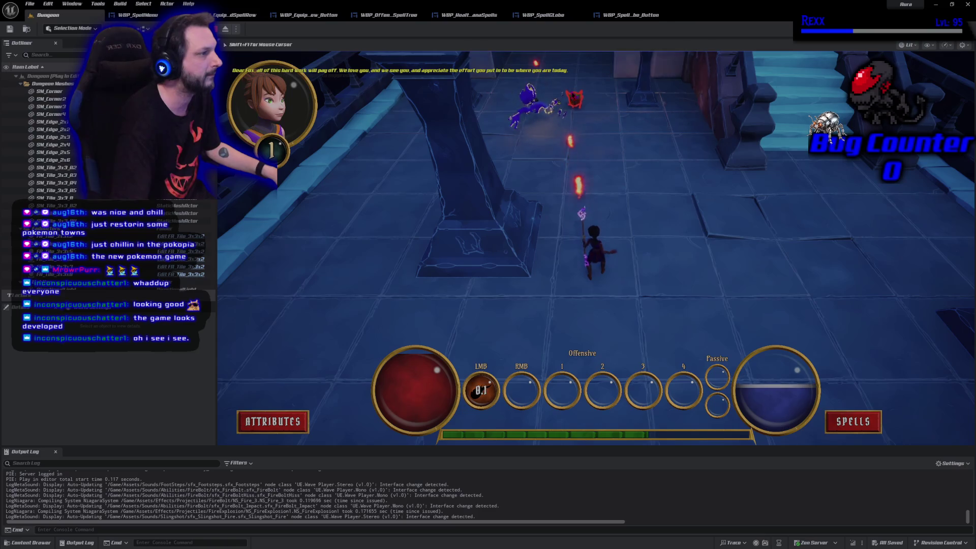
click(575, 104)
click(574, 109)
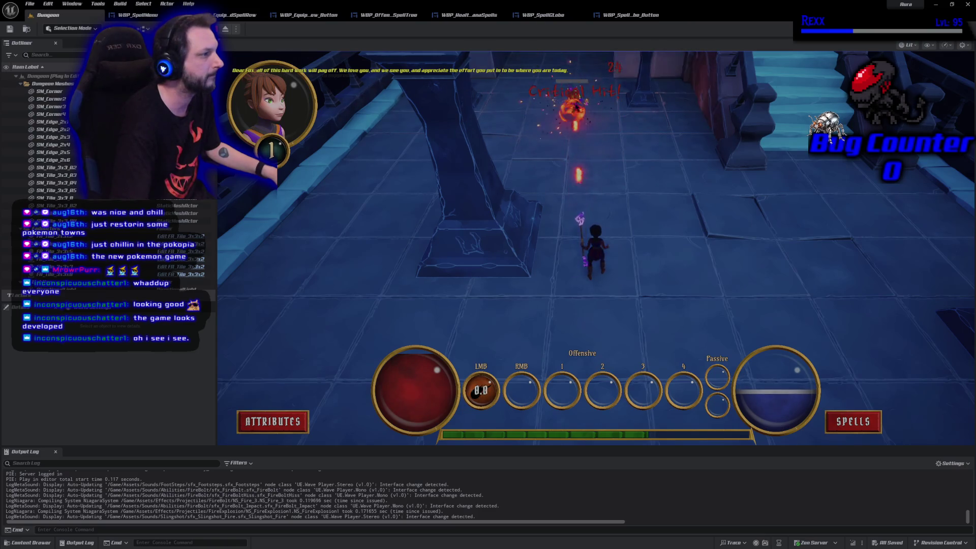
click(572, 129)
key(Escape)
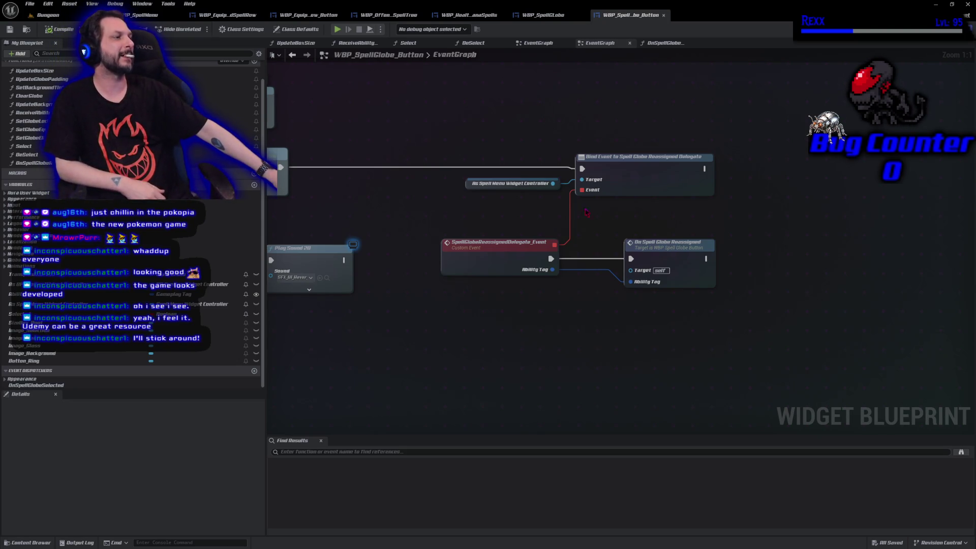
Open the OnSpellGlobeReassigned function from the My Blueprint Functions list.
double_click(673, 256)
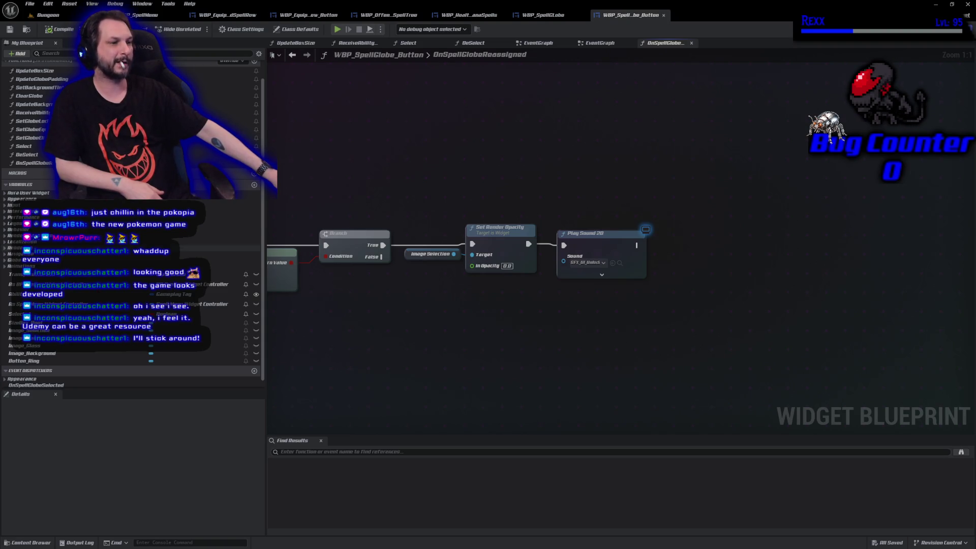
Drag the Selected variable into the graph as a Set node after Play Sound 2D.
mouse_move(15, 314)
mouse_down()
mouse_move(696, 282)
mouse_move(677, 247)
mouse_move(694, 247)
mouse_up()
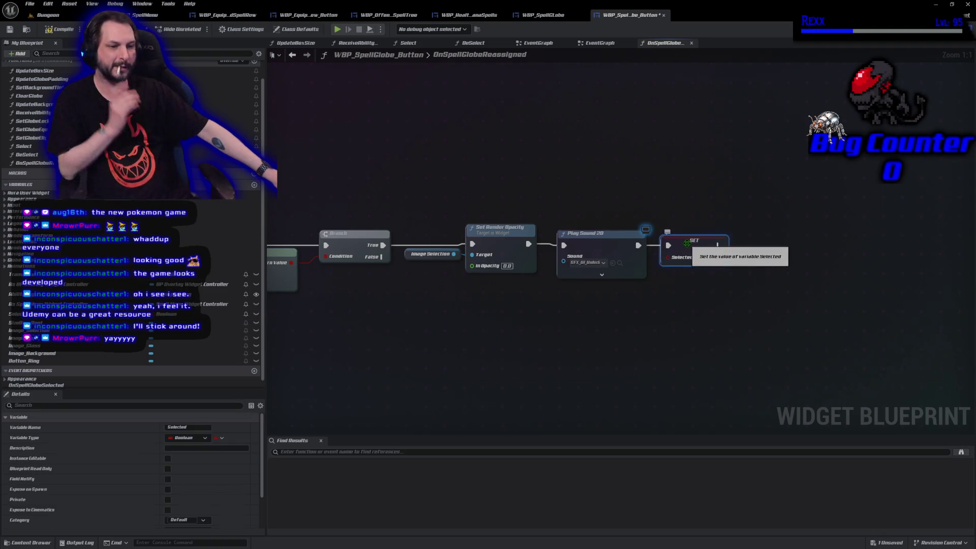
Save the WBP_SpellGlobe_Button blueprint with Ctrl+S.
key(ctrl+s)
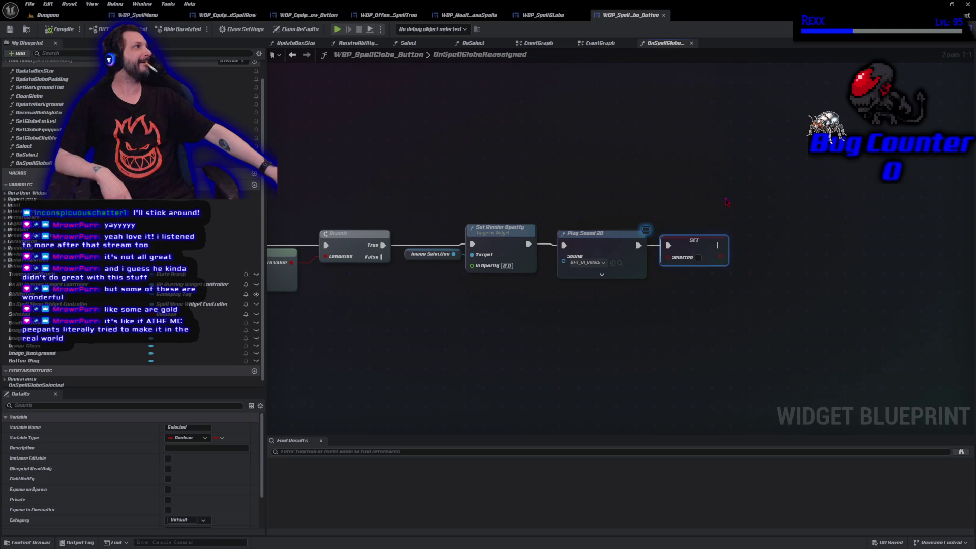
Commit the four changed files to Development with the summary 'Globe Reassigned'.
key(alt+Tab)
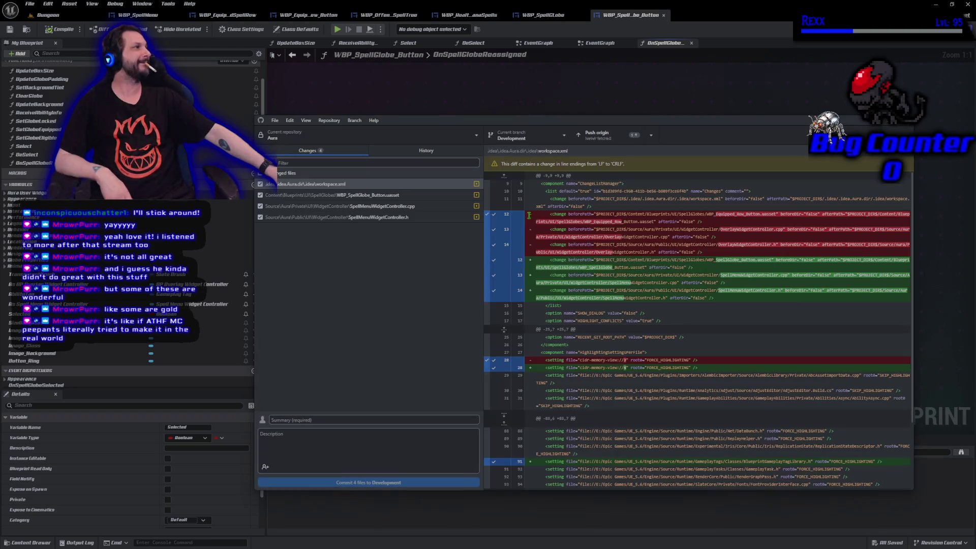
drag(536, 124, 475, 98)
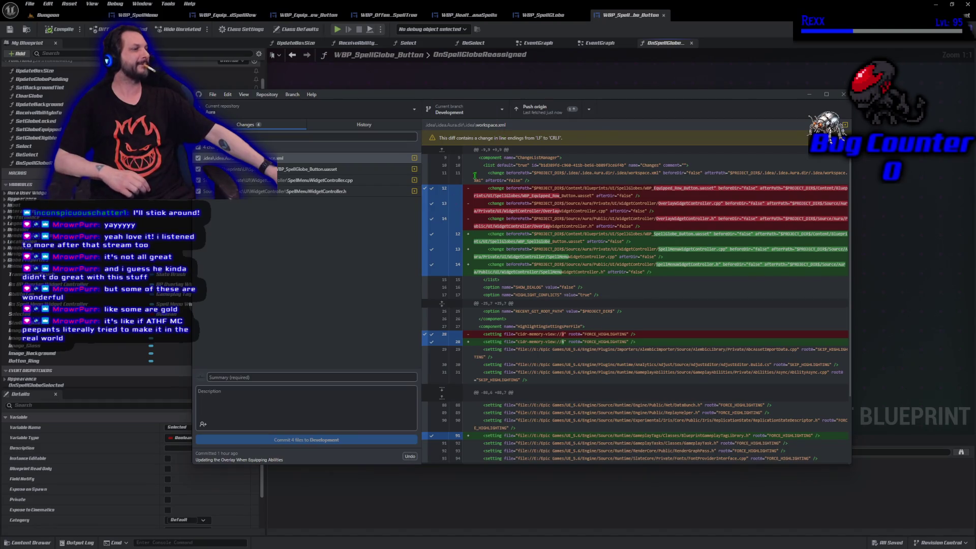
click(295, 376)
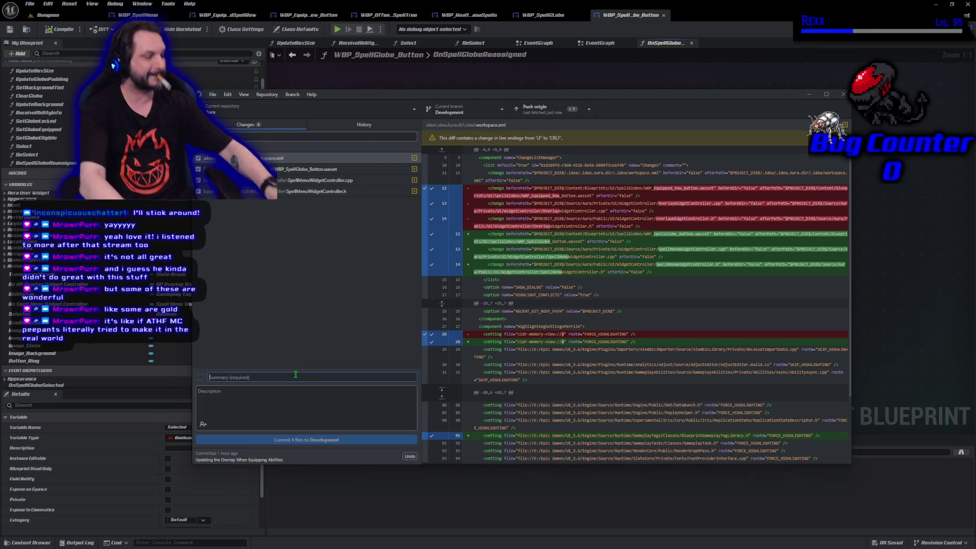
text(Globe Rea)
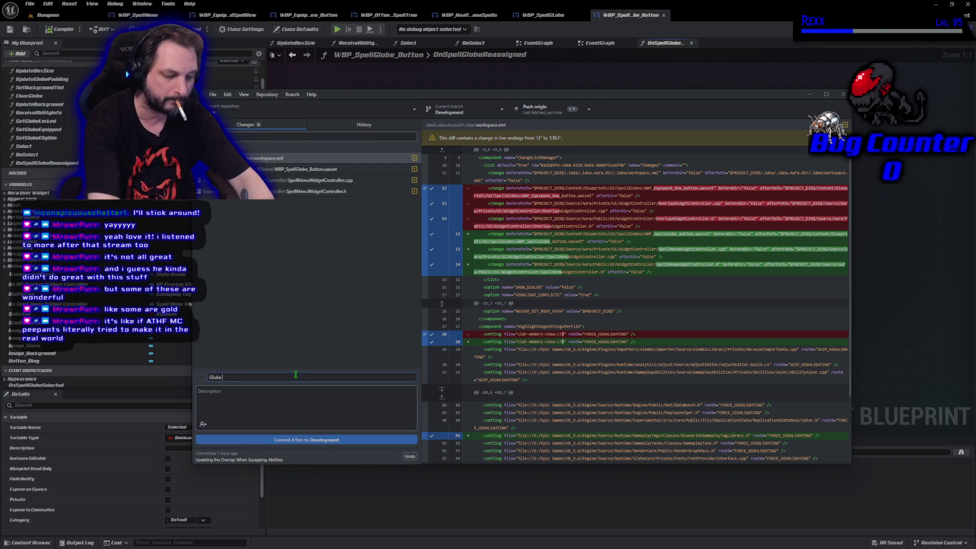
text(ssigned)
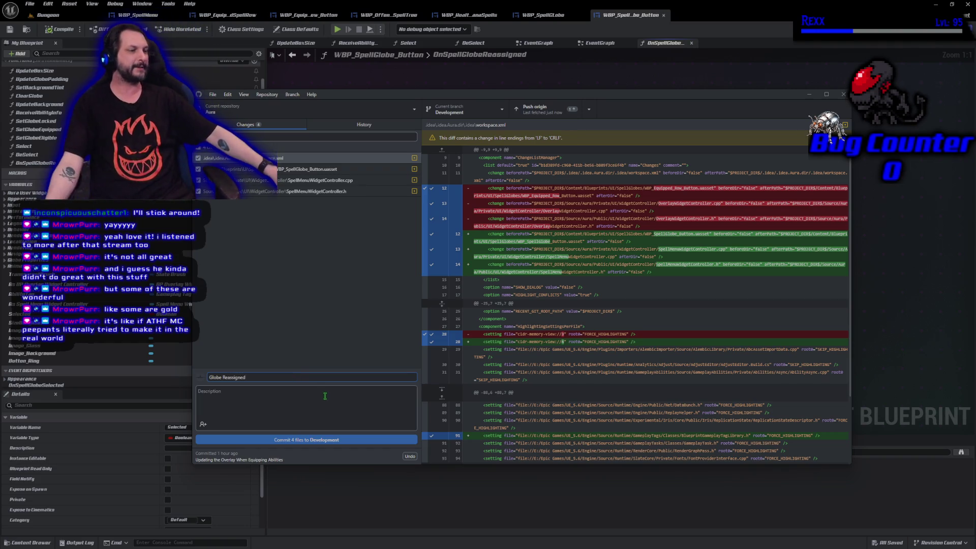
click(331, 443)
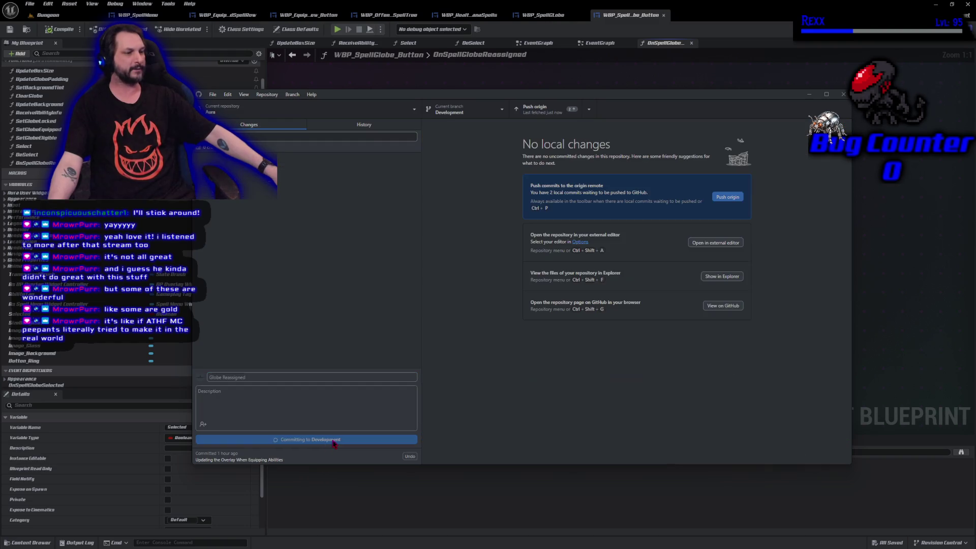
Push the pending Development commits to origin, then close GitHub Desktop.
click(739, 198)
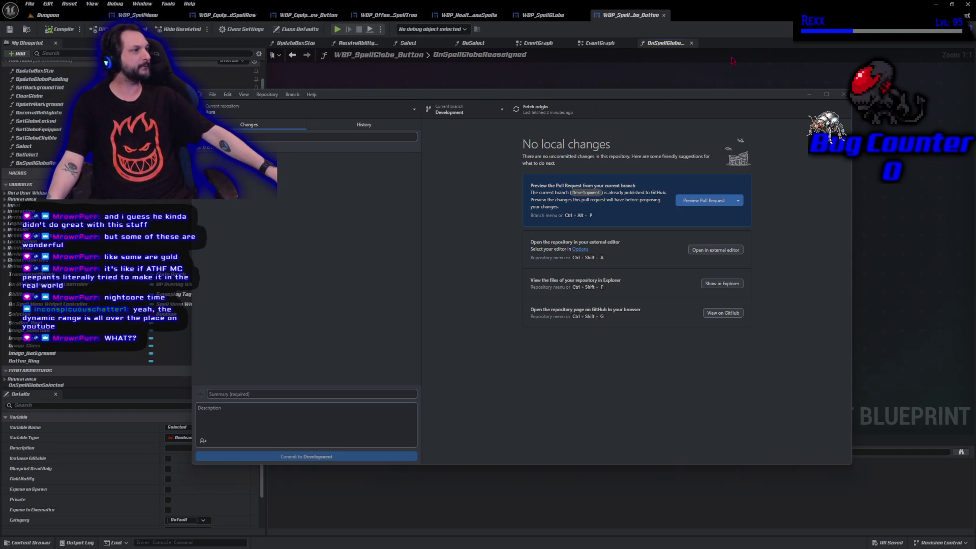
click(842, 96)
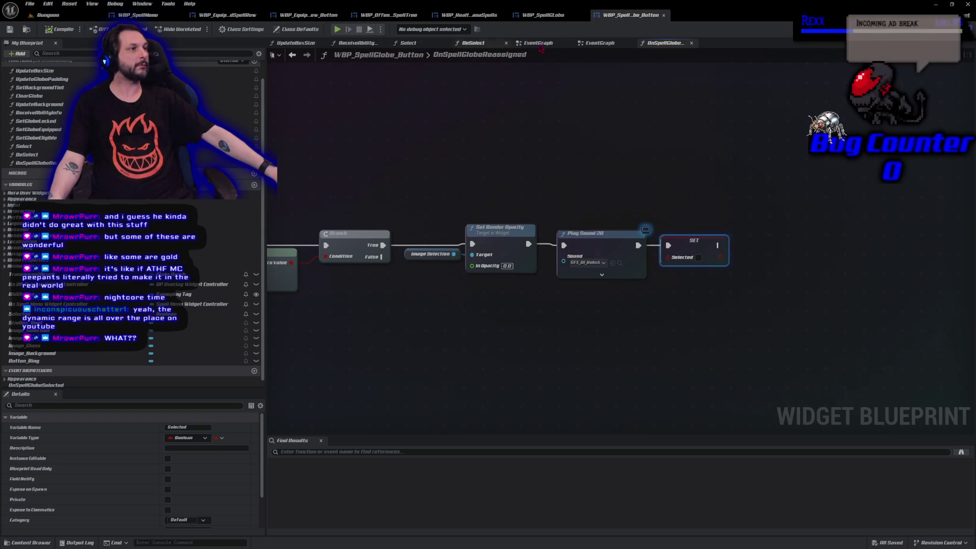
Close the Select, DeSelect, UpdateBoxSize, ReceiveAbility and duplicate EventGraph tabs, showing Event Destruct's unbinding.
click(543, 44)
middle_click(478, 43)
middle_click(410, 43)
middle_click(363, 44)
middle_click(300, 44)
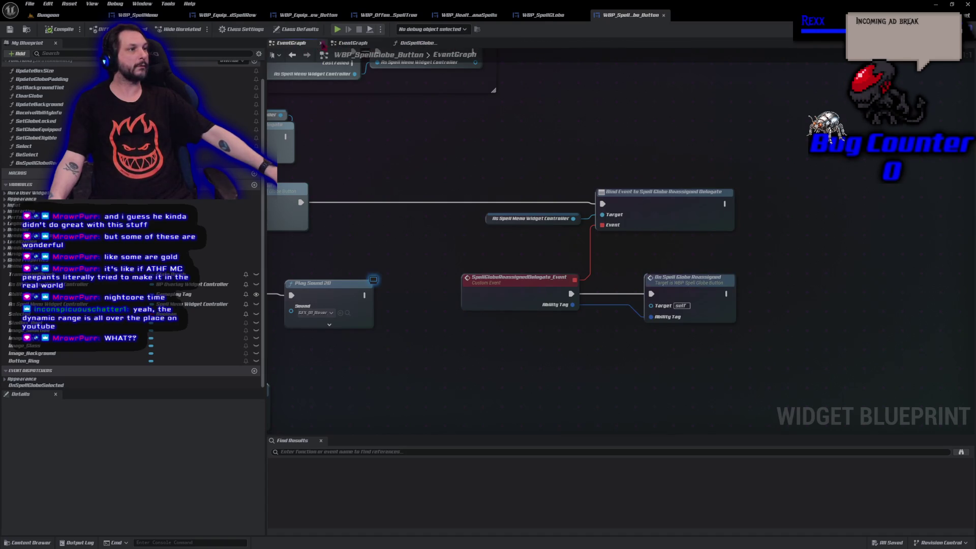
middle_click(359, 45)
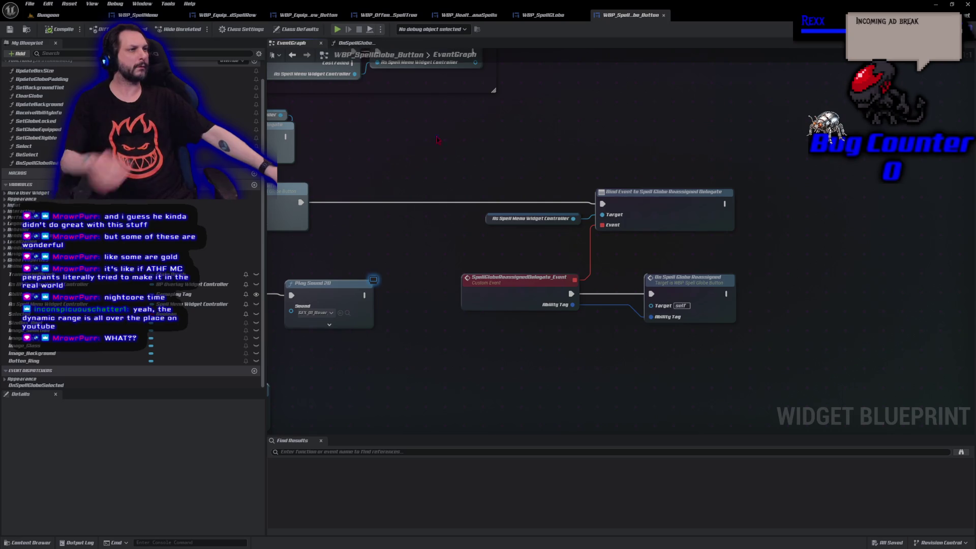
click(506, 358)
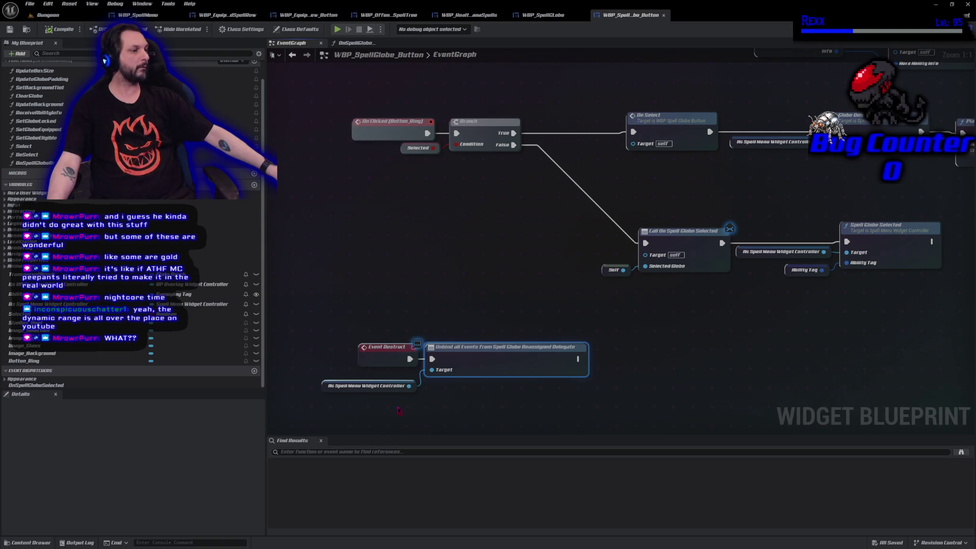
Add Unbind all Events from Ability Info Delegate, chain it after the first unbind, and save.
mouse_move(409, 386)
mouse_down()
mouse_move(511, 412)
mouse_move(491, 401)
mouse_up()
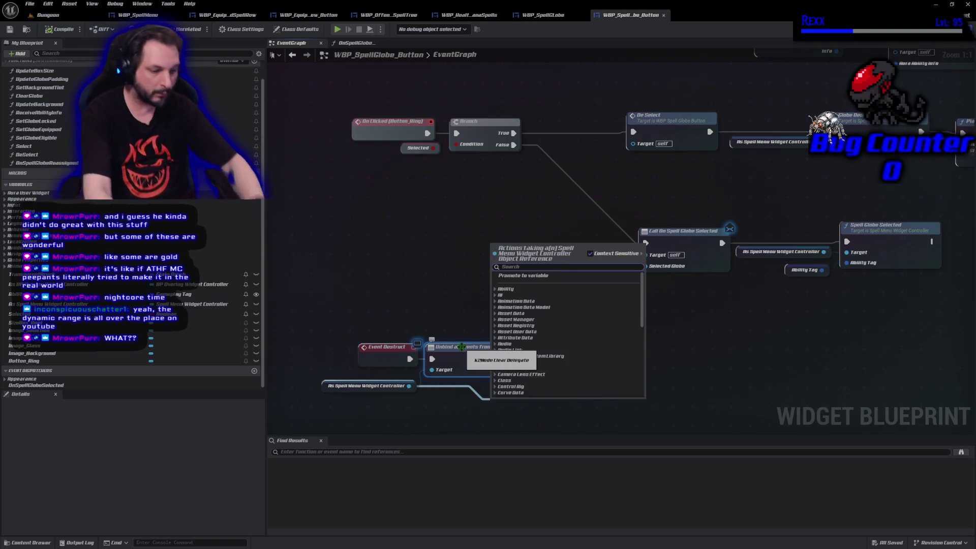
text(unbind)
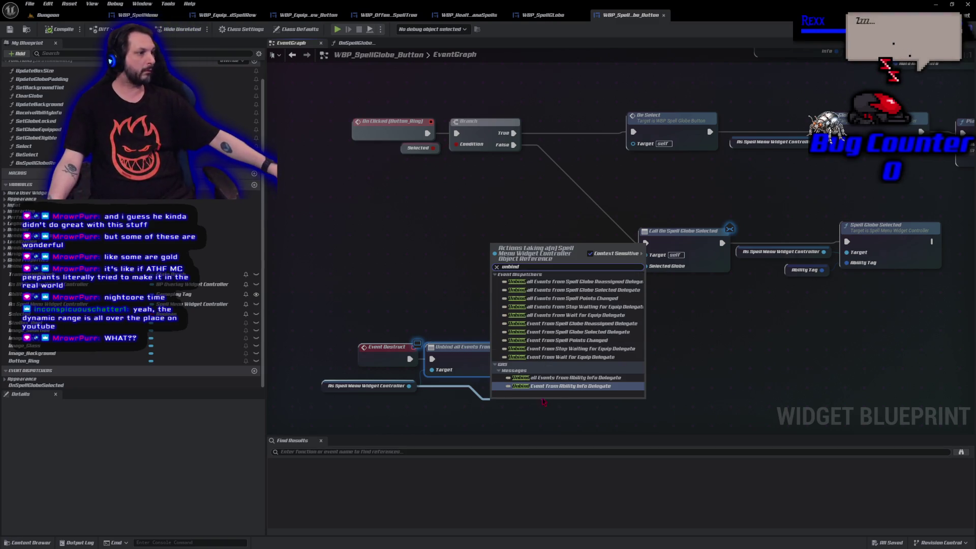
click(560, 378)
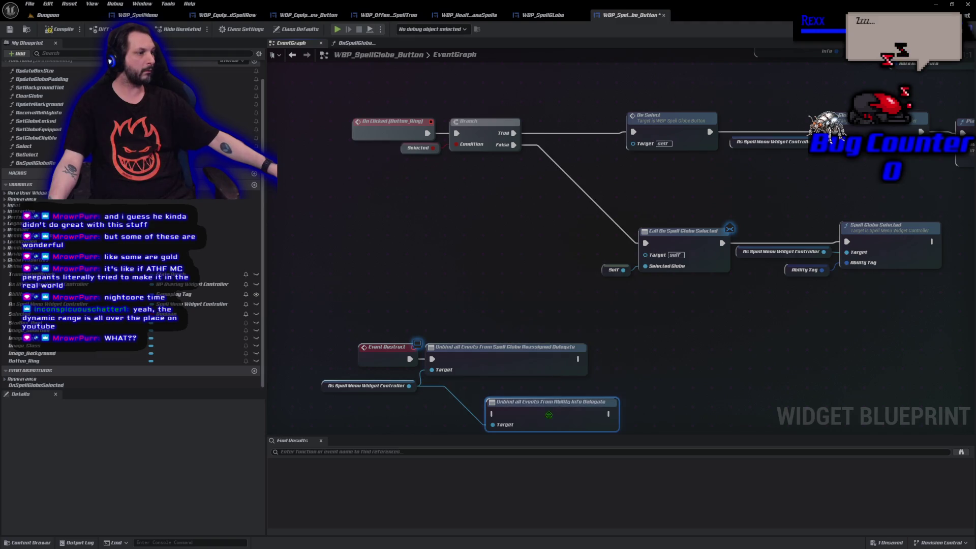
drag(549, 422, 661, 366)
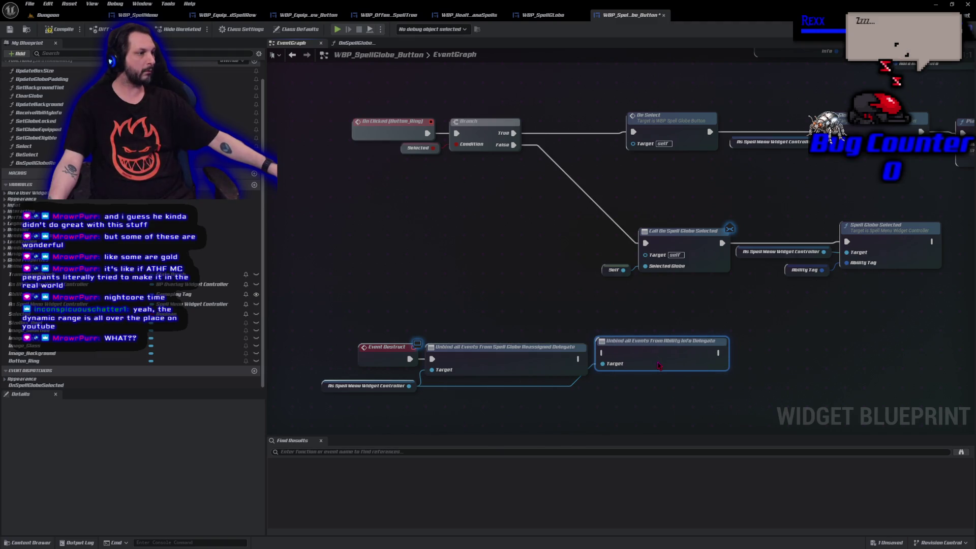
drag(603, 370, 602, 369)
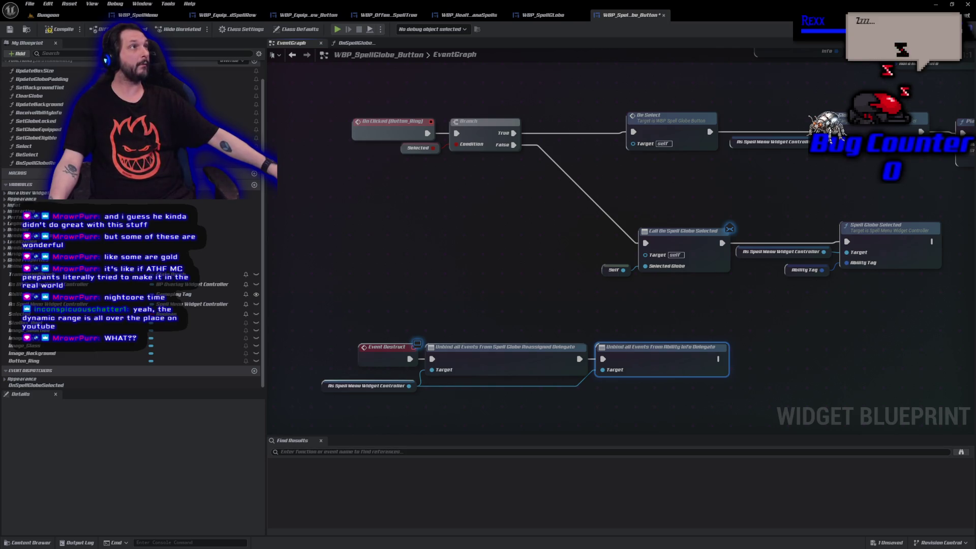
key(ctrl+s)
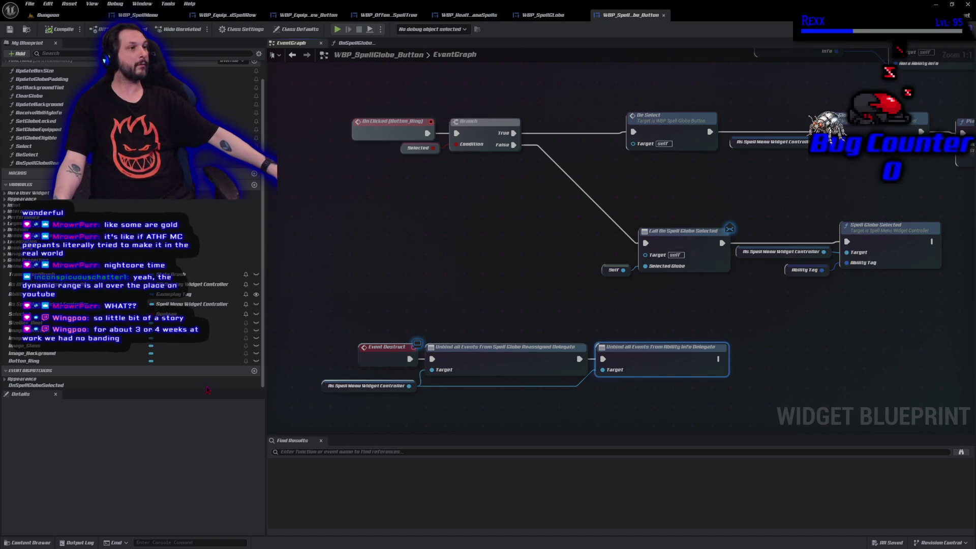
Open WBP_ValueGlobe from the content browser and switch to its event graph.
click(28, 542)
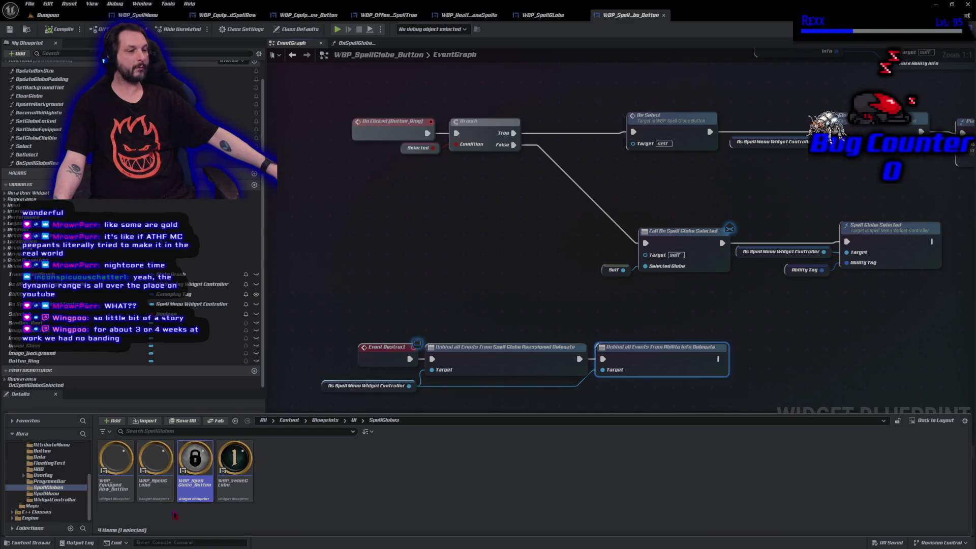
double_click(237, 496)
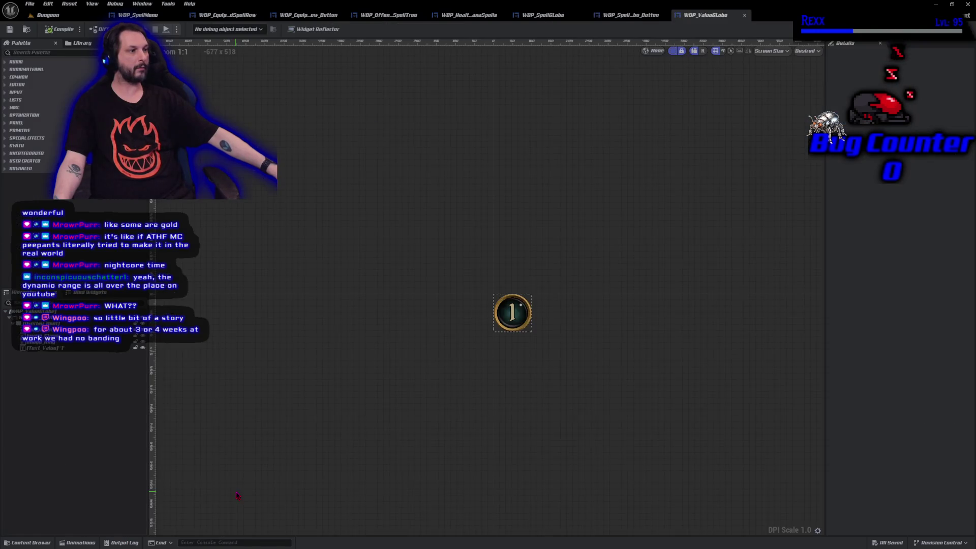
scroll(536, 415, up, 2)
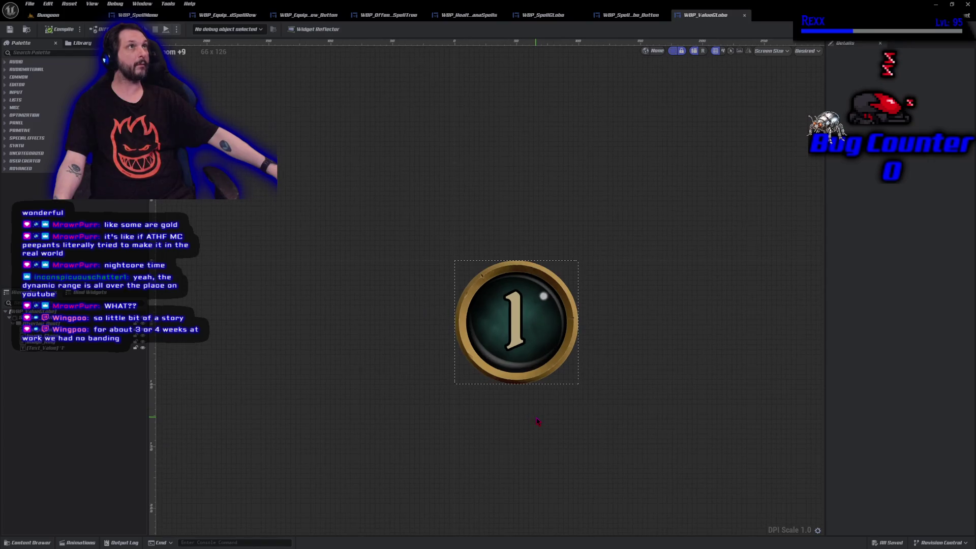
click(955, 29)
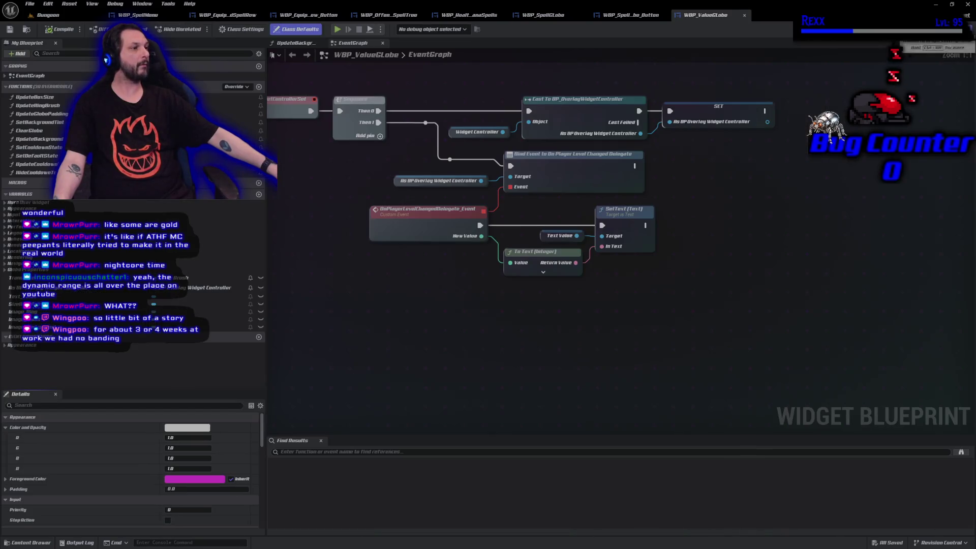
drag(423, 290, 531, 309)
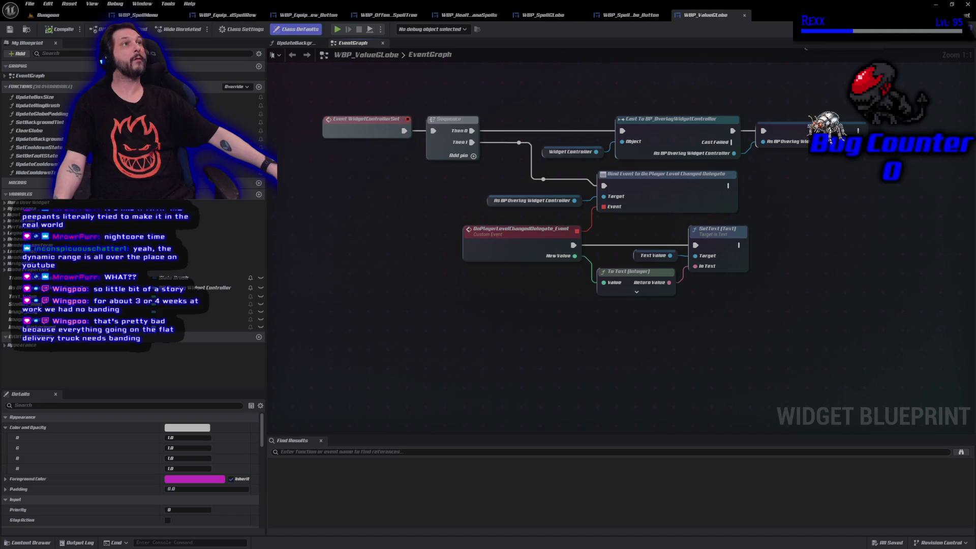
Add an Event Destruct node to the value globe's event graph.
right_click(409, 343)
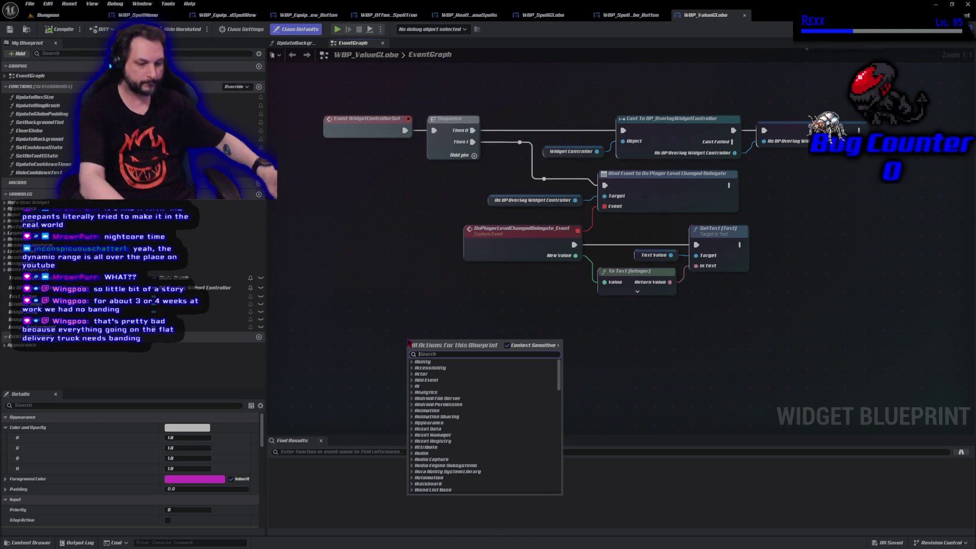
text(event d)
text(event destruct)
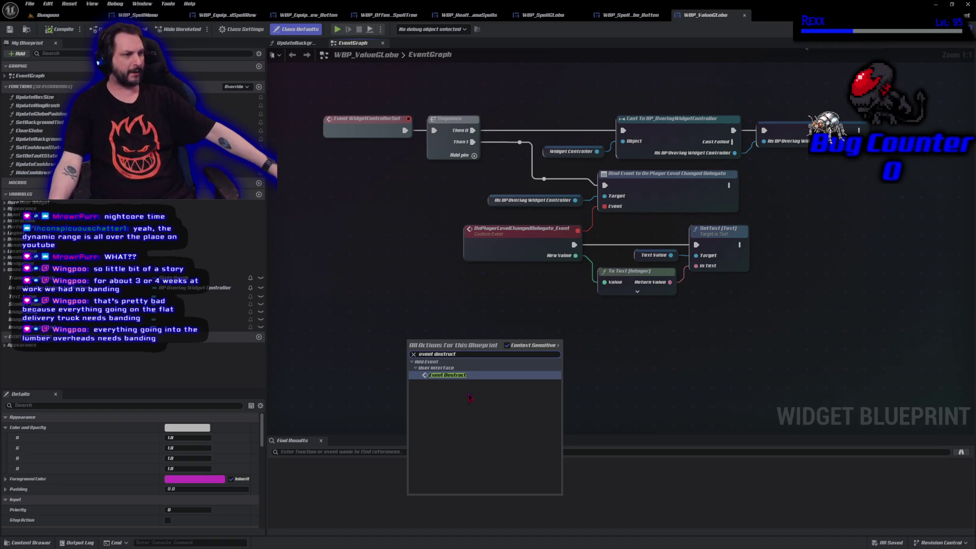
click(454, 376)
mouse_move(428, 353)
mouse_down()
mouse_move(409, 352)
mouse_move(468, 351)
mouse_up()
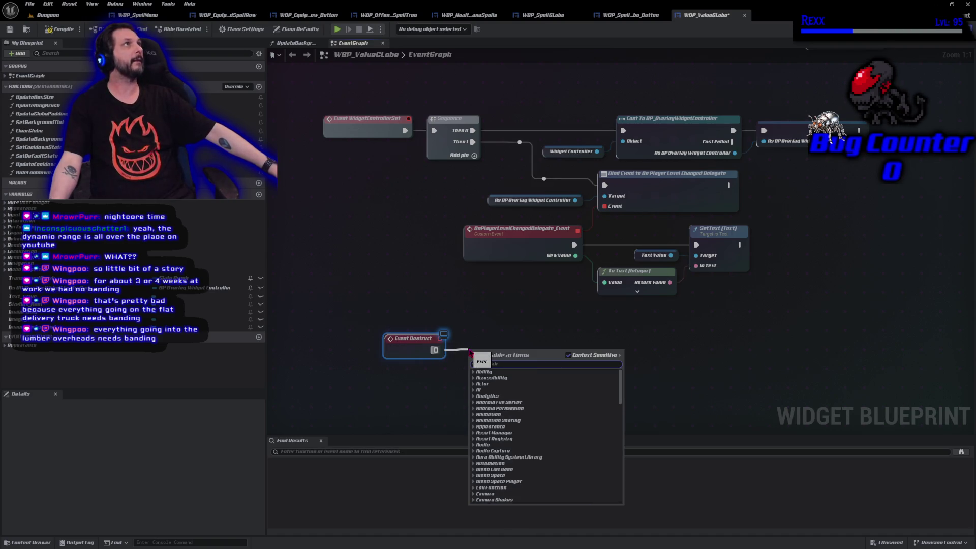
click(425, 373)
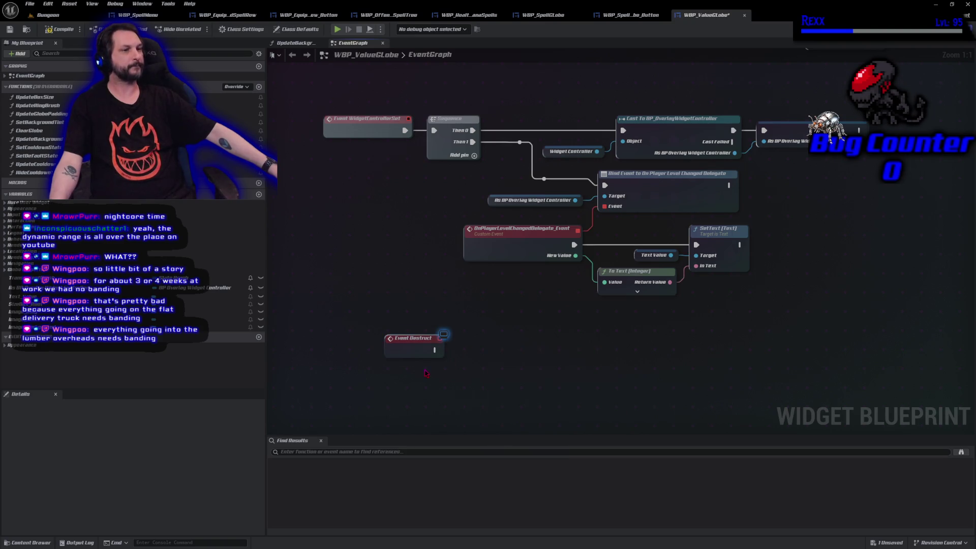
Wire Event Destruct to Unbind all Events from On Player Level Changed Delegate, then compile.
mouse_move(31, 288)
mouse_down()
mouse_move(389, 379)
mouse_move(391, 367)
mouse_up()
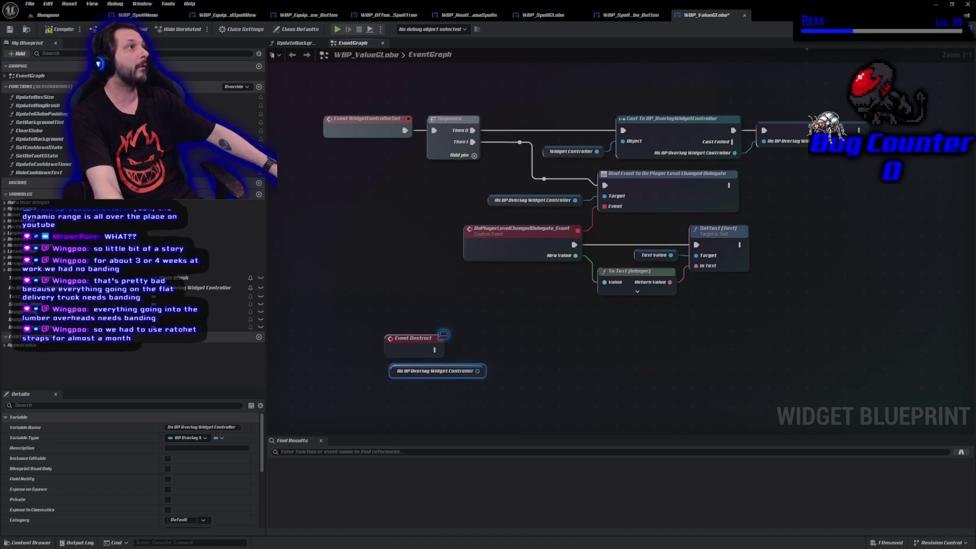
mouse_move(478, 371)
mouse_down()
mouse_move(529, 376)
mouse_move(524, 355)
mouse_up()
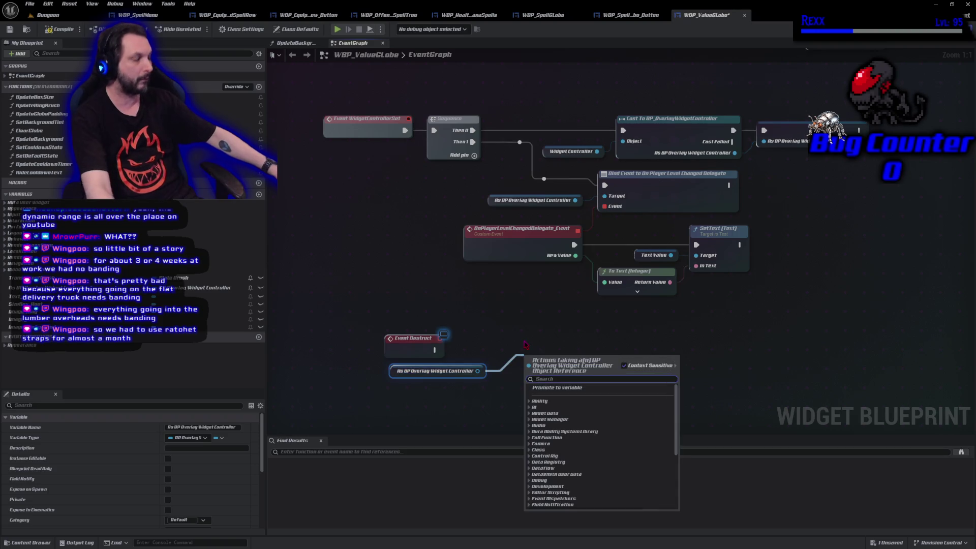
text(unbind)
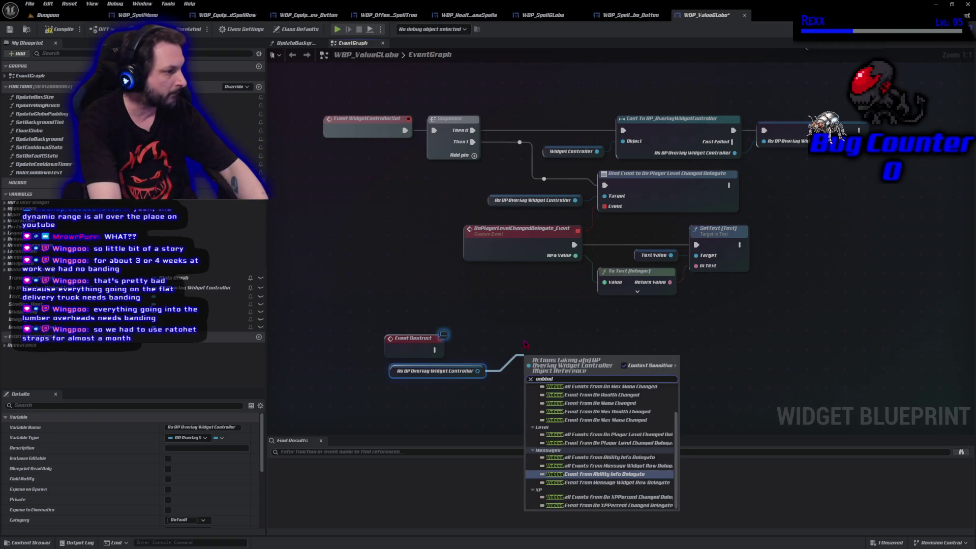
text( all events)
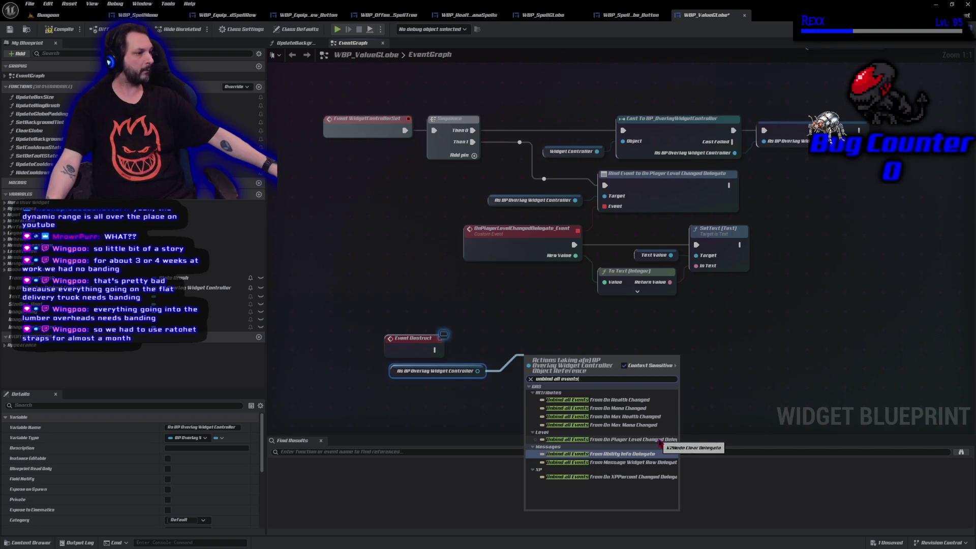
click(656, 440)
mouse_move(434, 349)
mouse_down()
mouse_move(564, 381)
mouse_move(536, 374)
mouse_move(524, 341)
mouse_up()
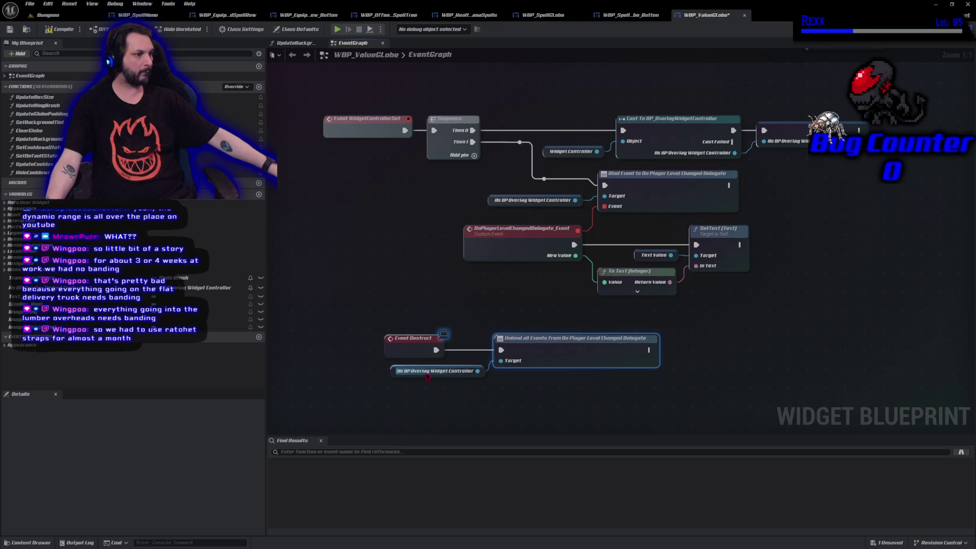
drag(395, 372, 352, 374)
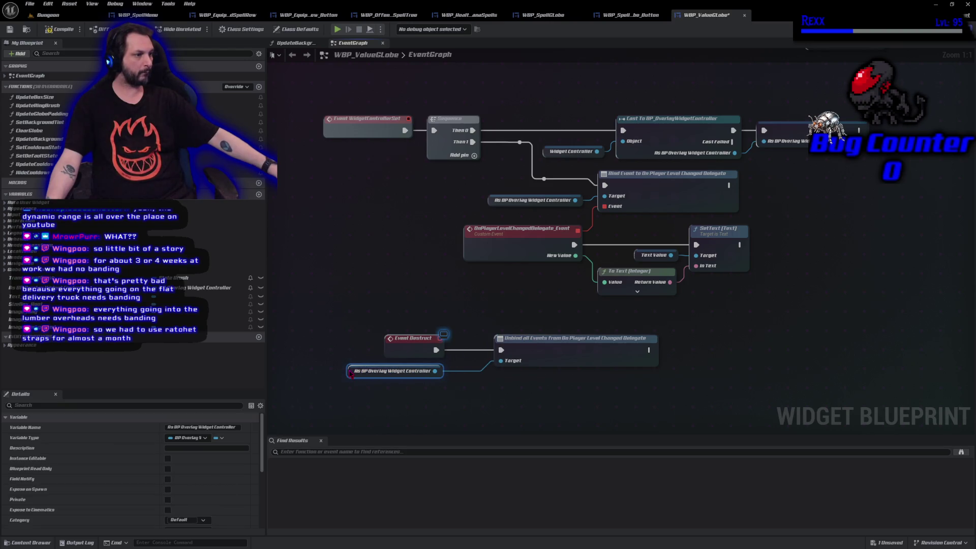
drag(492, 364, 449, 364)
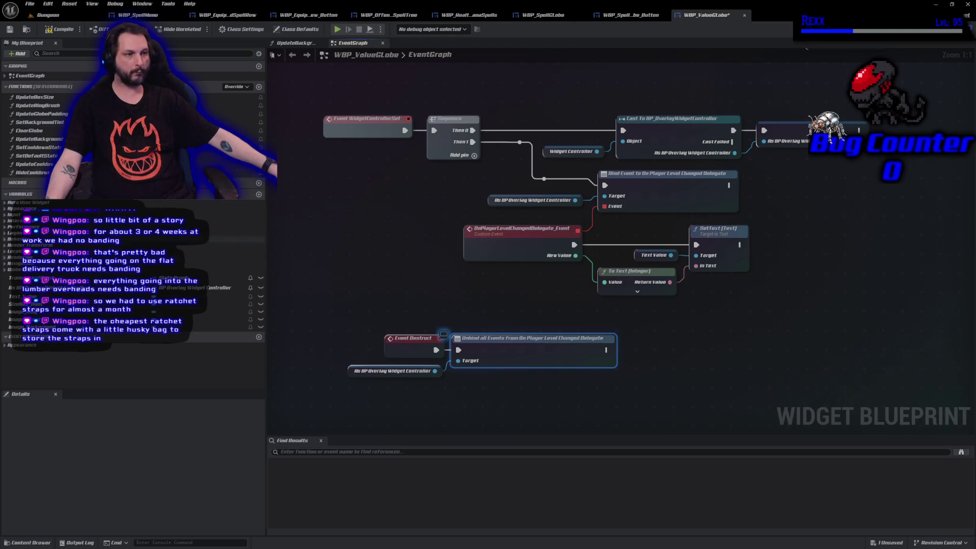
click(57, 30)
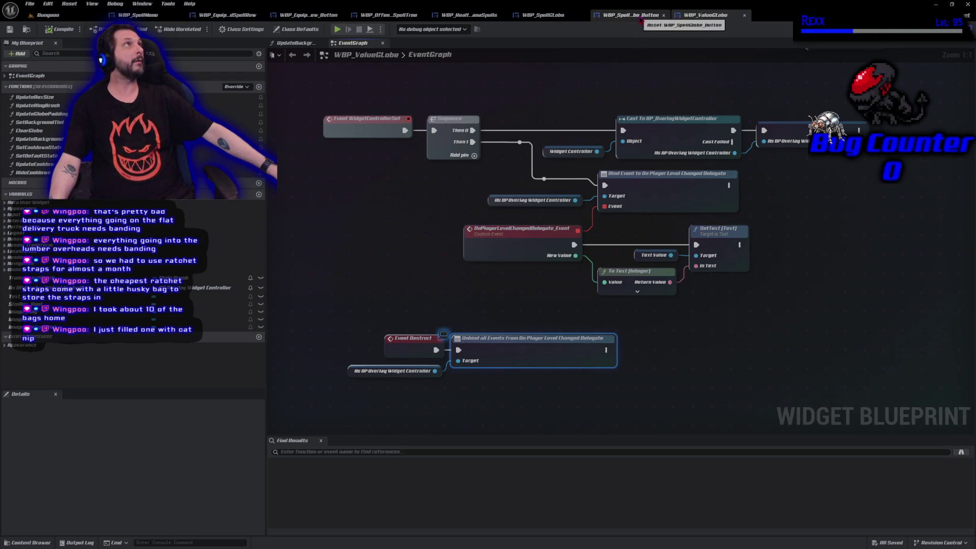
Open WBP_SpellGlobe's graph and close every function tab except the EventGraph.
click(640, 15)
click(542, 15)
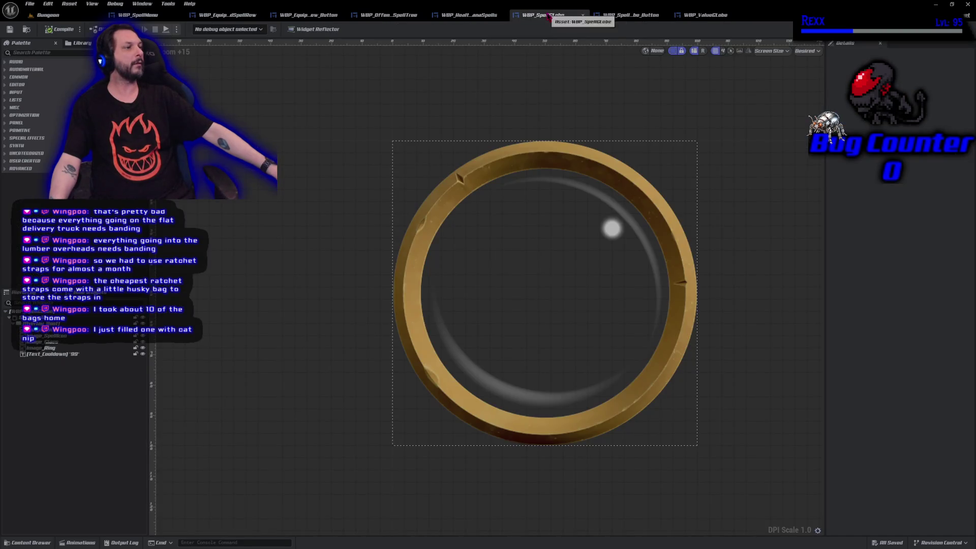
click(956, 29)
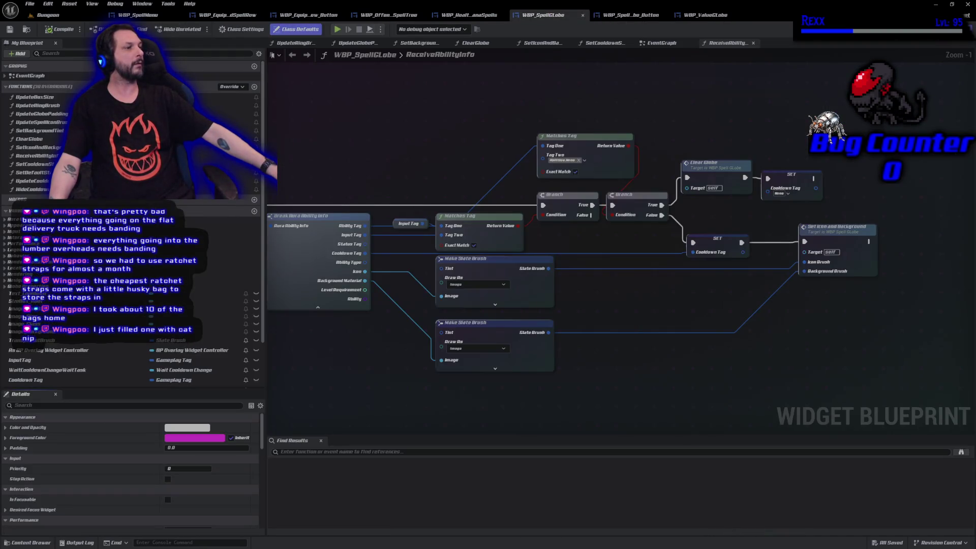
double_click(490, 331)
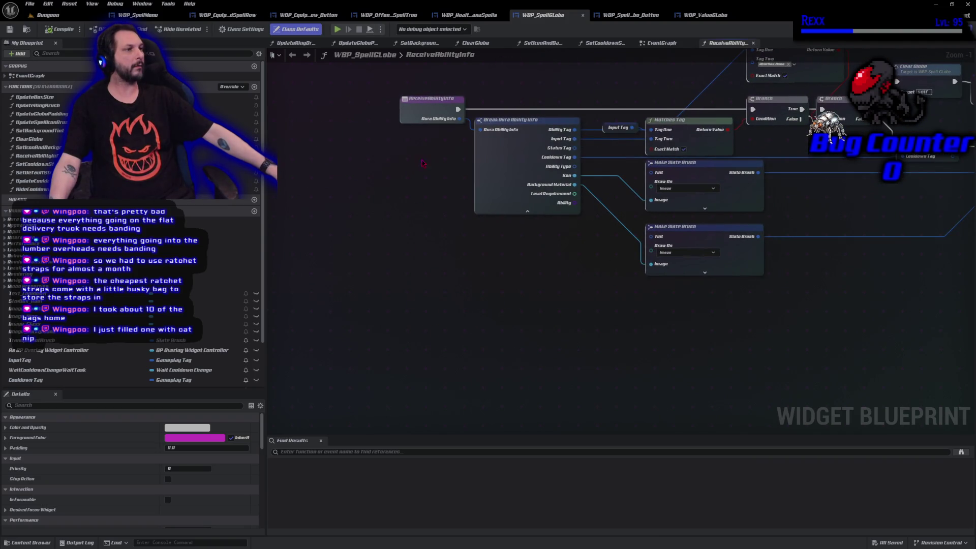
middle_click(292, 45)
middle_click(293, 45)
middle_click(292, 45)
middle_click(292, 44)
middle_click(292, 44)
middle_click(292, 44)
middle_click(366, 45)
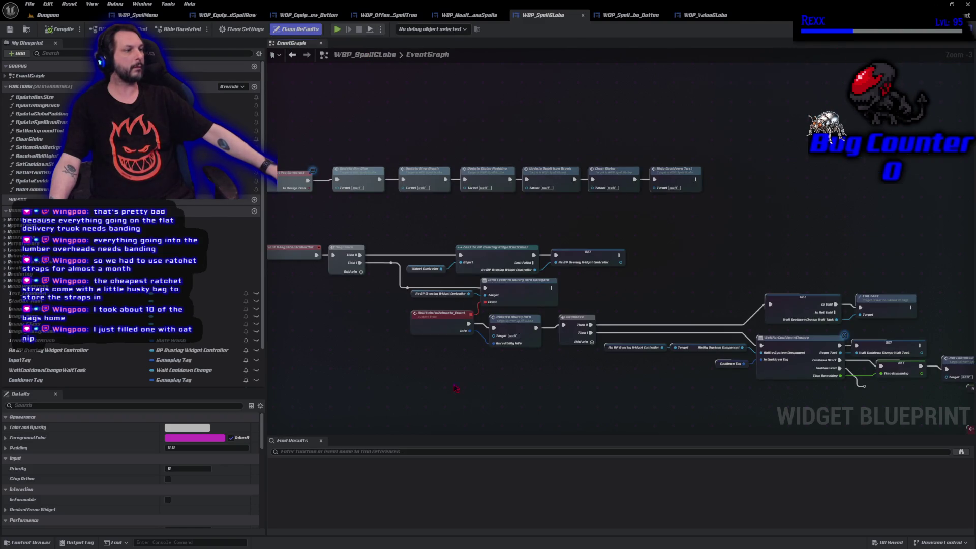
Place an Event Destruct node in empty space of the spell globe's EventGraph.
drag(455, 389, 555, 350)
right_click(426, 359)
text(e)
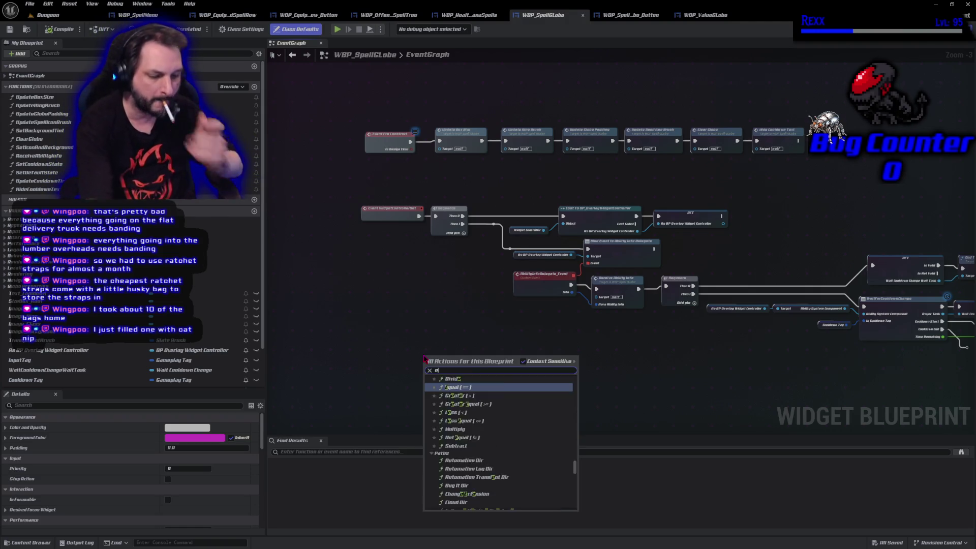
text(vent destruct)
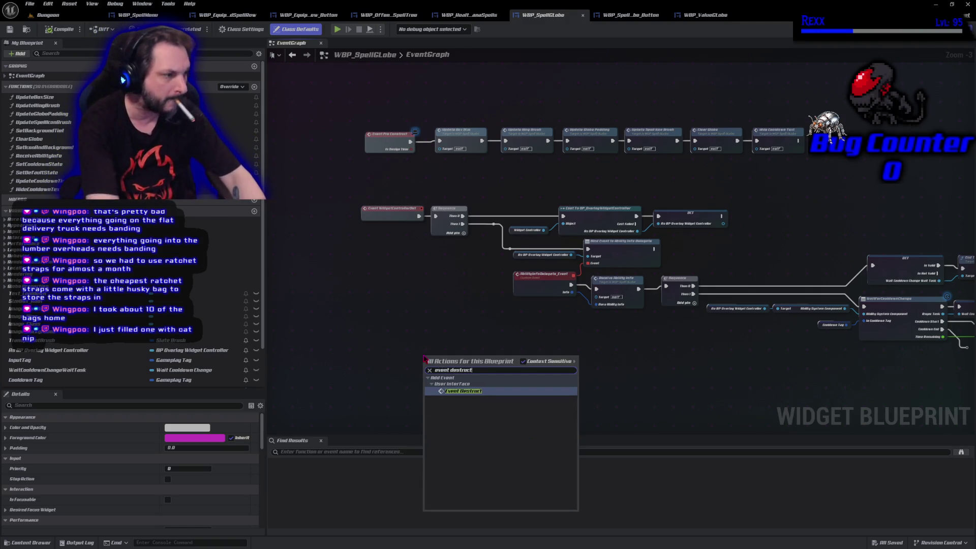
click(486, 393)
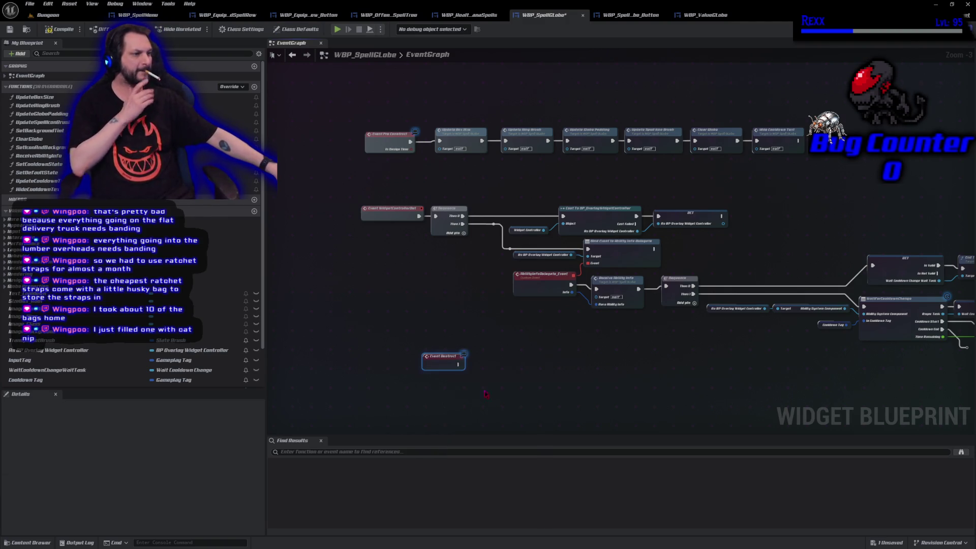
scroll(440, 368, up, 3)
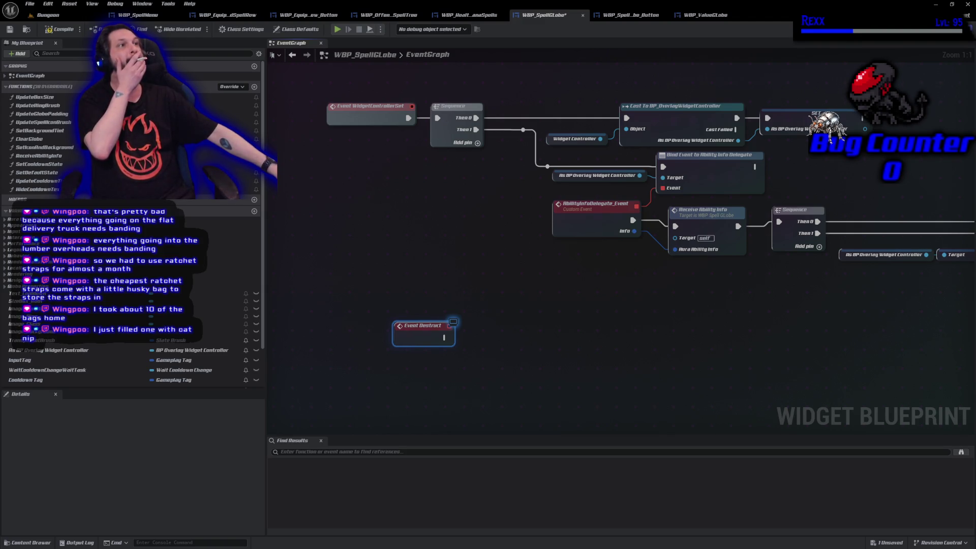
Wire Event Destruct to Unbind all Events from Ability Info Delegate on the overlay controller, and compile.
mouse_move(51, 351)
mouse_down()
mouse_move(399, 363)
mouse_move(389, 355)
mouse_up()
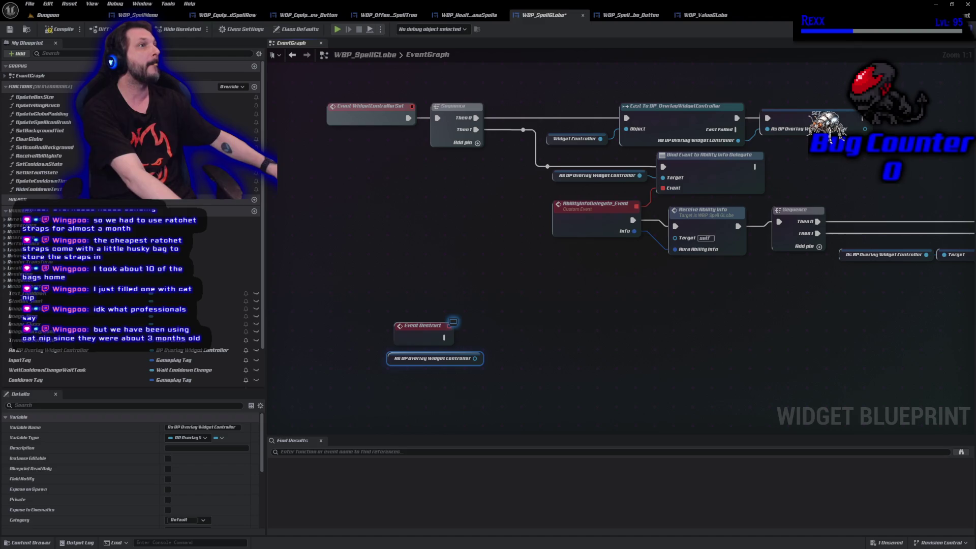
drag(477, 359, 496, 356)
text(unb)
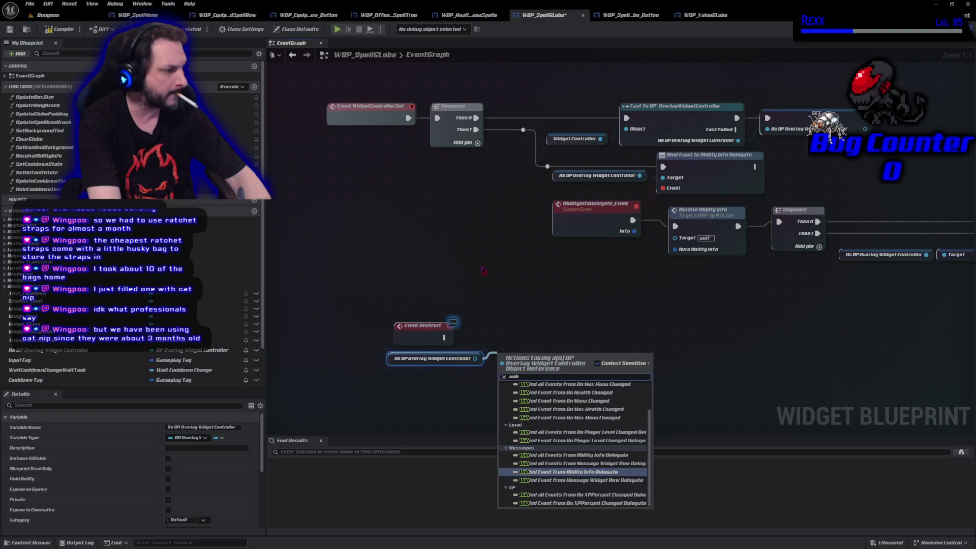
text(ind all ev)
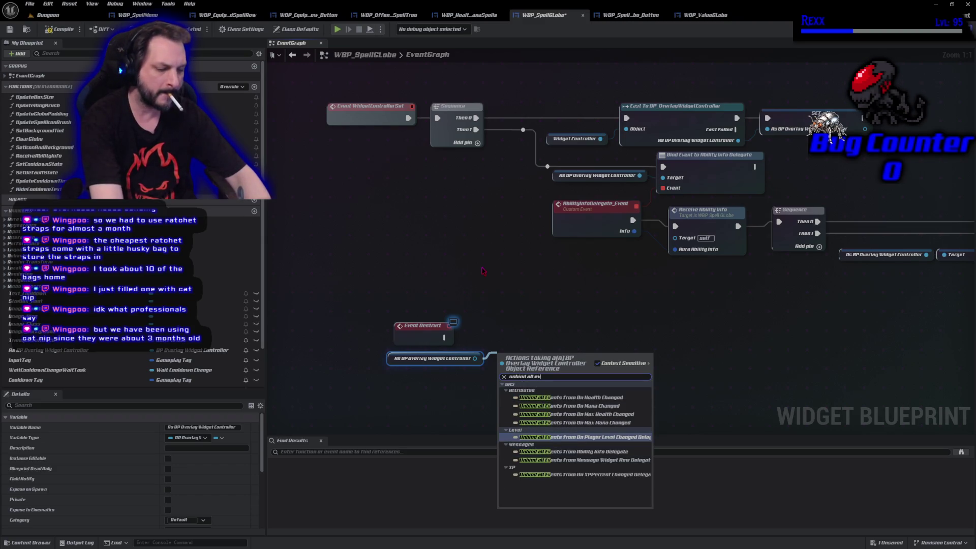
text(ents from ability)
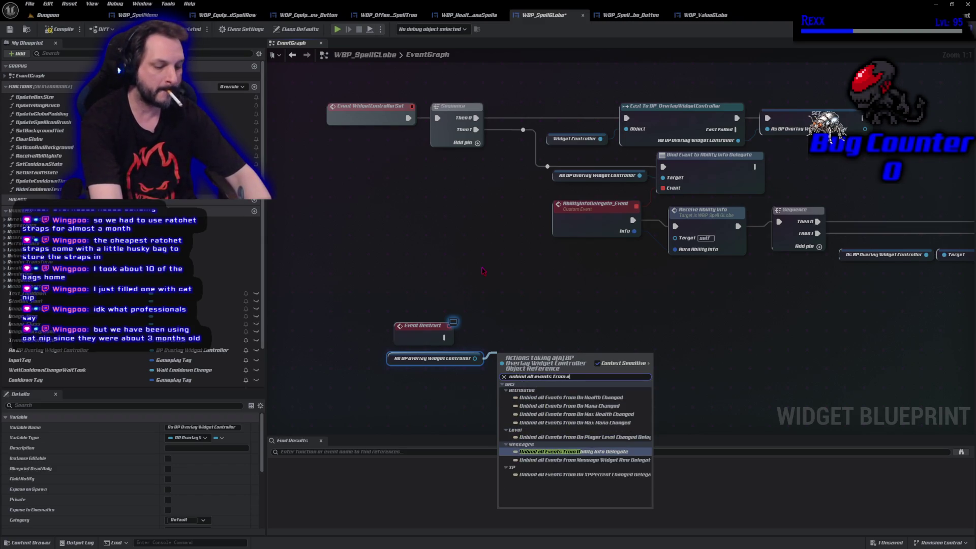
key(Return)
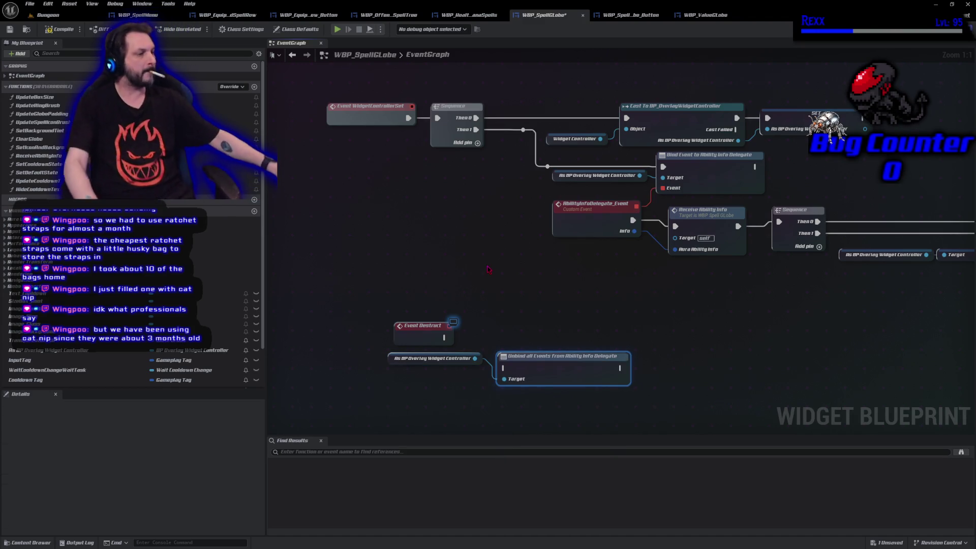
mouse_move(444, 337)
mouse_down()
mouse_move(502, 367)
mouse_move(516, 336)
mouse_up()
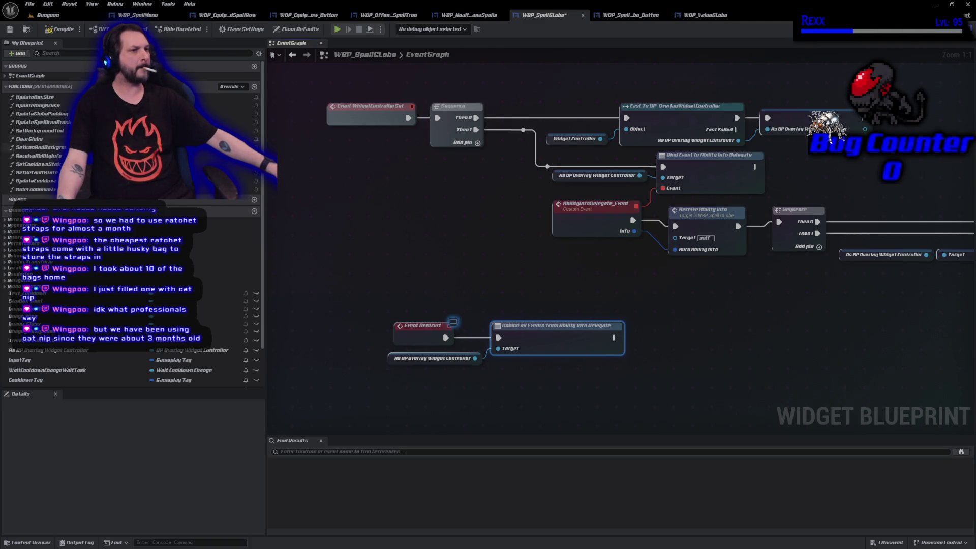
click(53, 29)
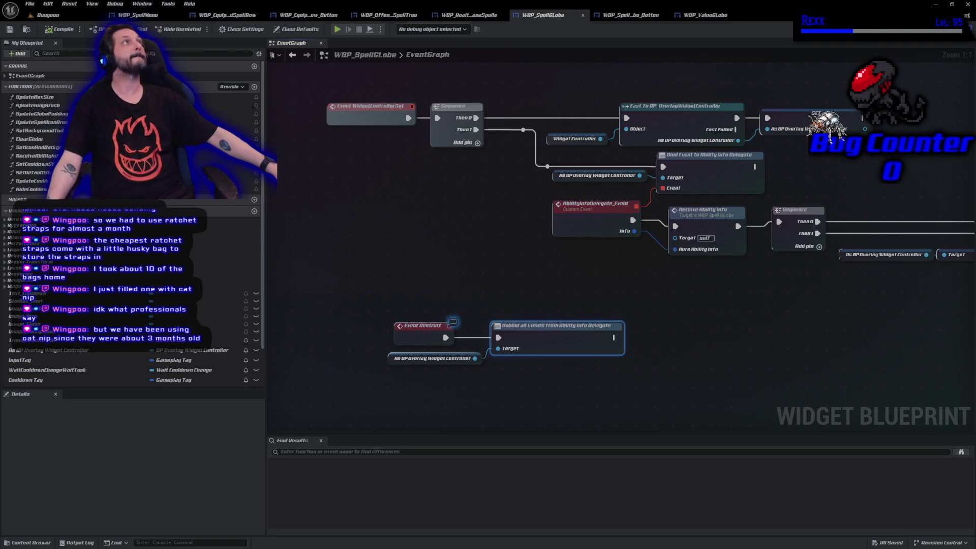
click(582, 15)
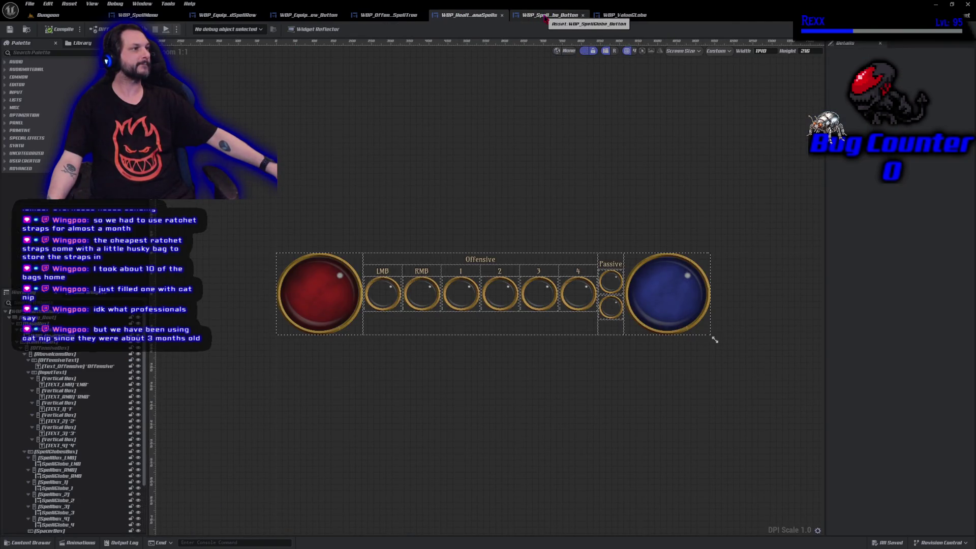
Close the four other blueprints and WBP_Equipped_Row_Button's RecieveAbilityInfo and ClearGlobe graphs, leaving its EventGraph.
middle_click(543, 18)
middle_click(469, 16)
middle_click(468, 17)
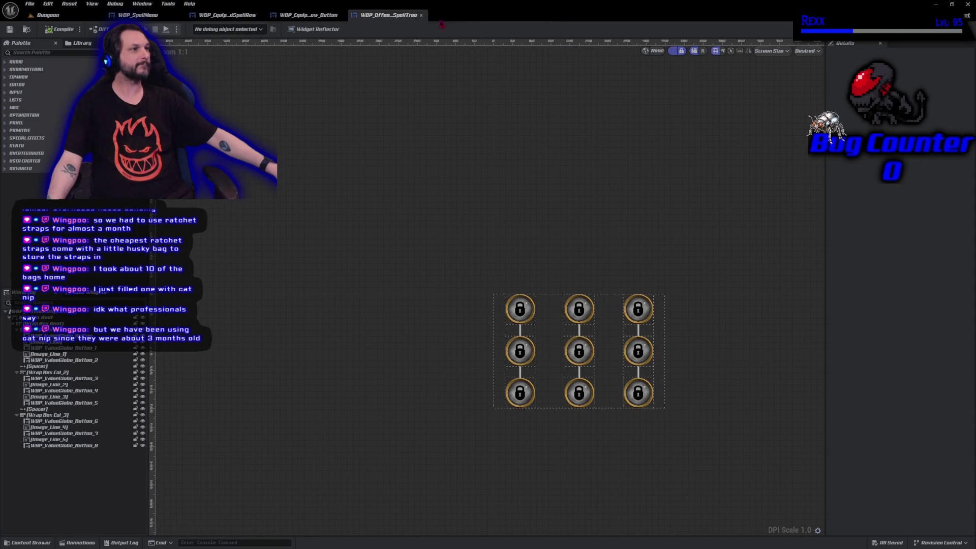
middle_click(386, 17)
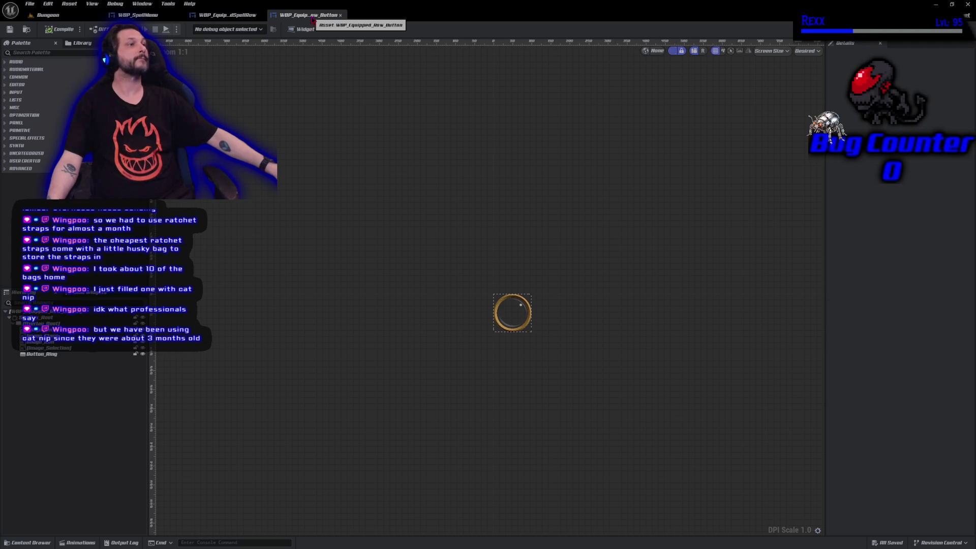
click(955, 29)
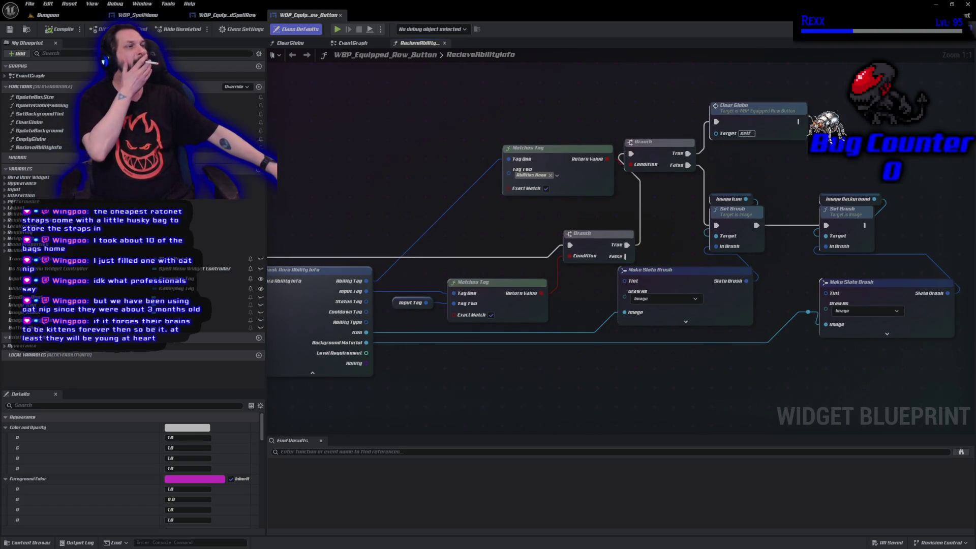
middle_click(409, 45)
middle_click(290, 43)
Add an Event Destruct node to WBP_Equipped_Row_Button's EventGraph.
scroll(434, 233, down, 3)
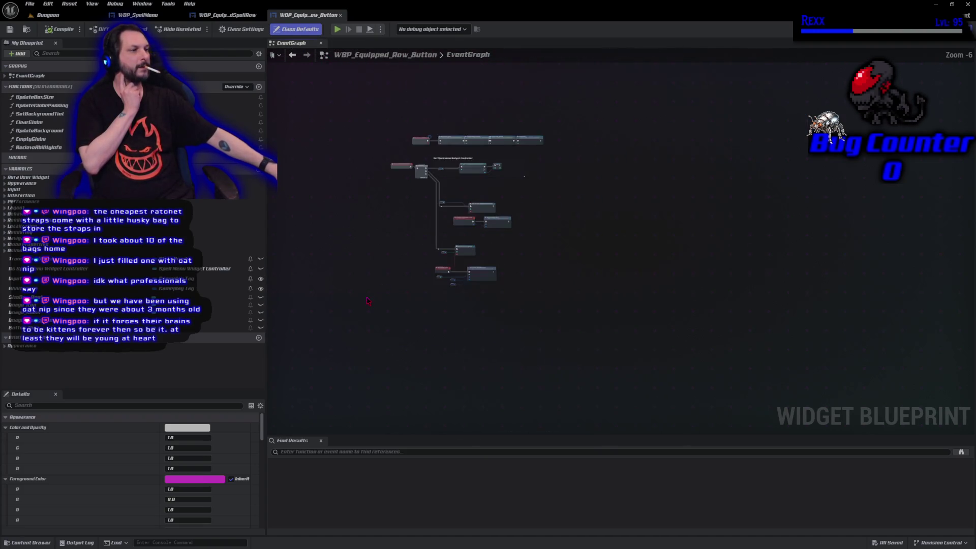
scroll(513, 319, up, 3)
right_click(512, 319)
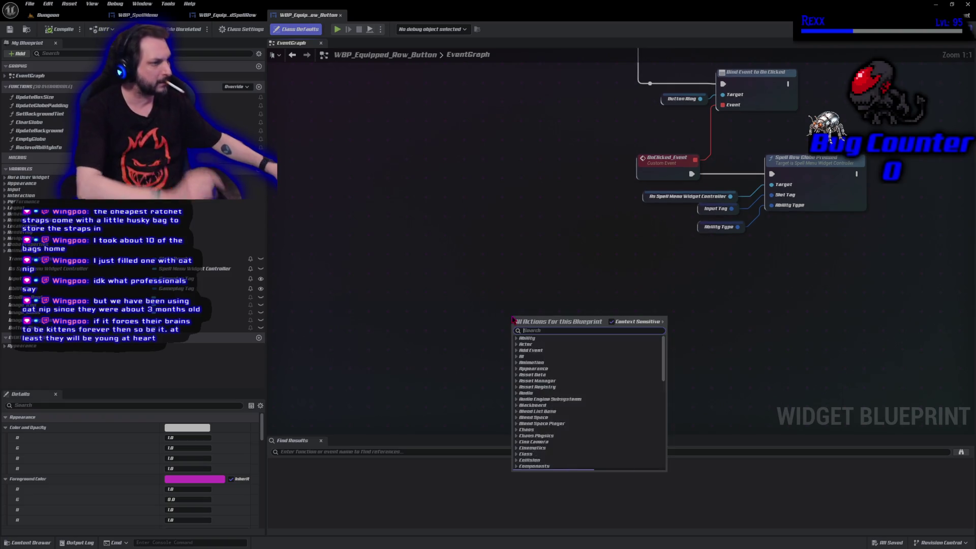
text(event destruct)
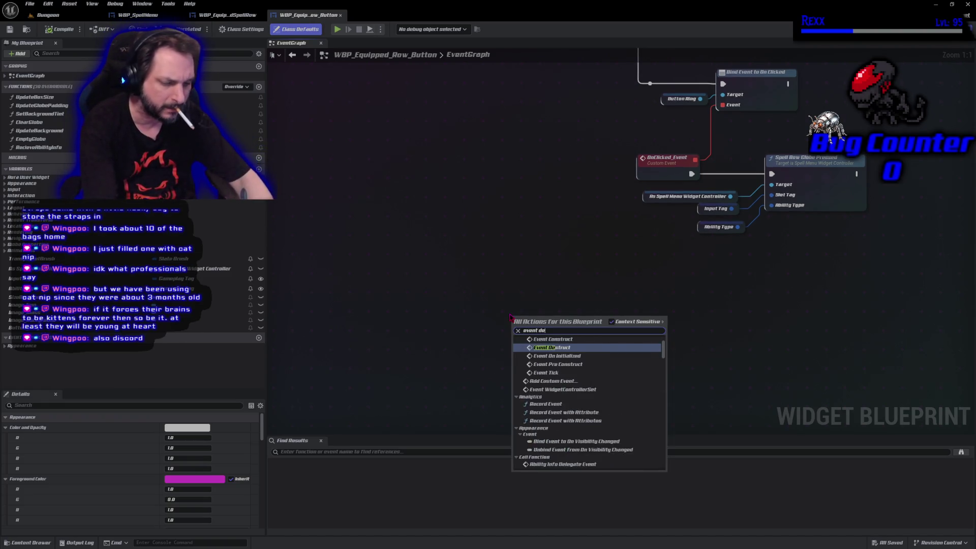
key(Return)
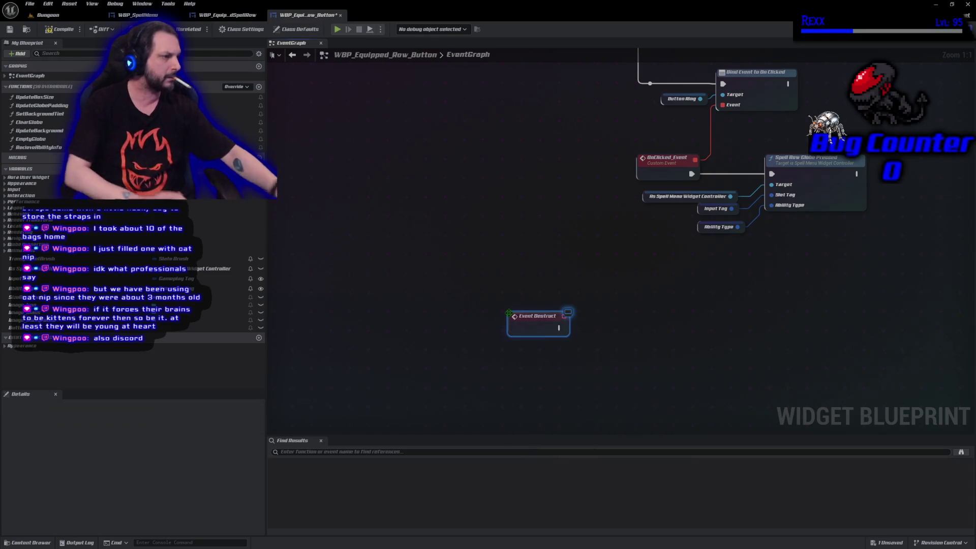
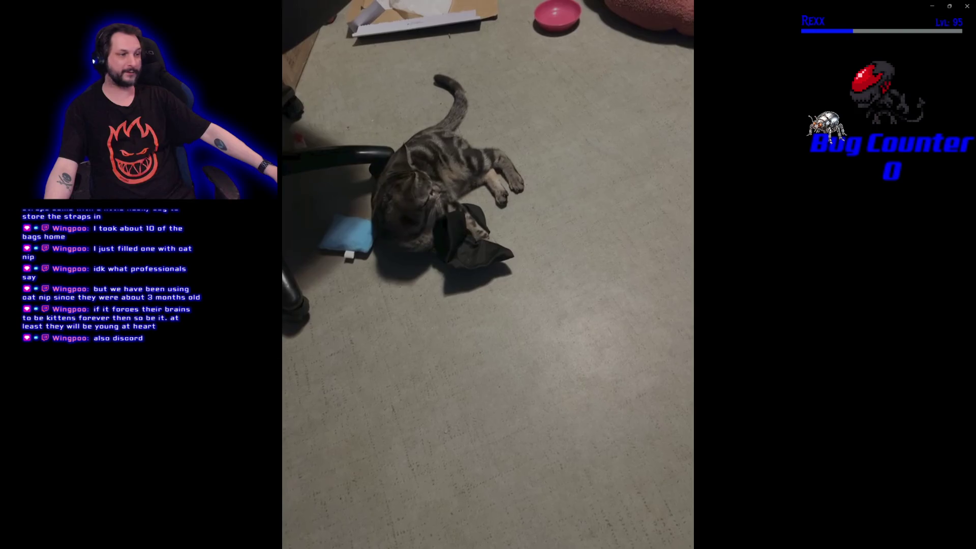
Close the finished IMG_6626 cat clip in Media Player.
mouse_move(266, 264)
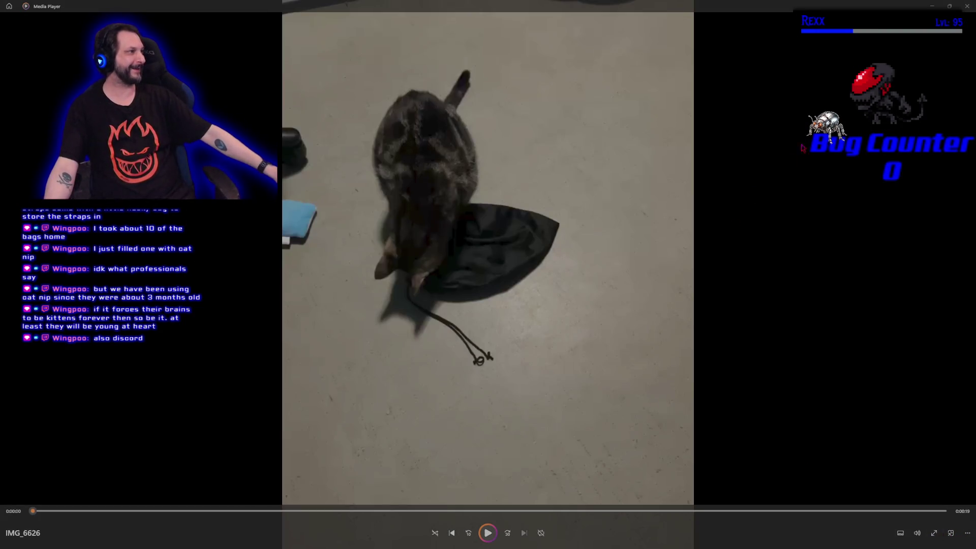
click(967, 7)
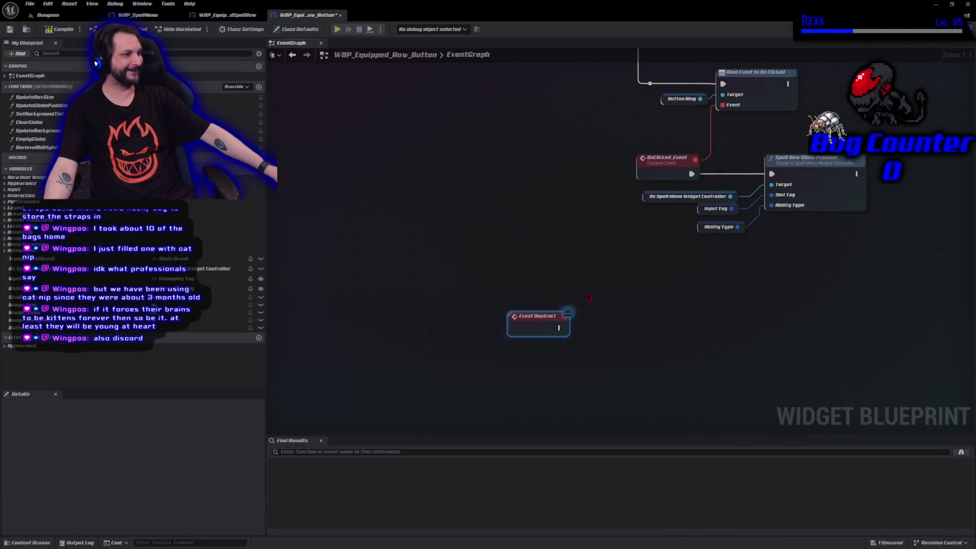
Wire 'Unbind all Events from Ability Info Delegate' after Event Destruct, compile, and close the blueprint.
click(586, 331)
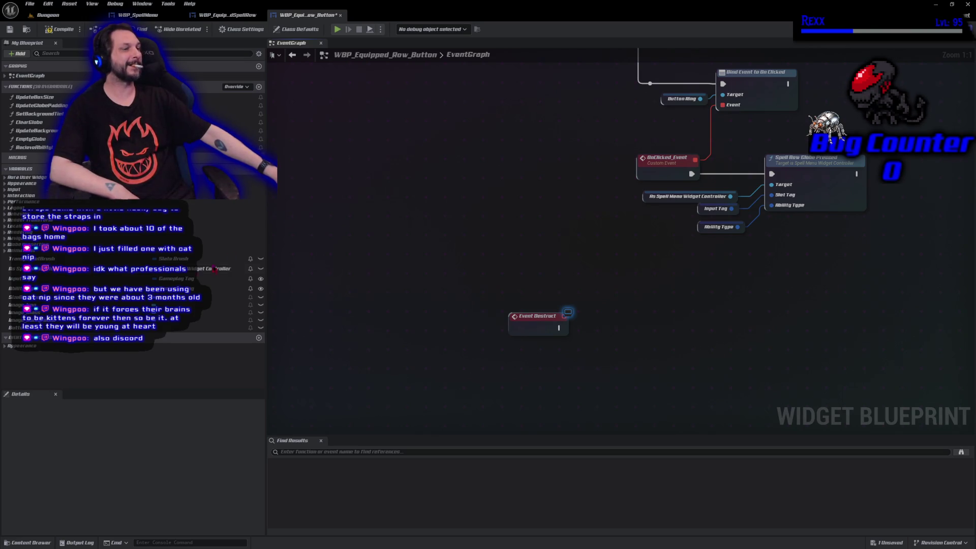
click(49, 272)
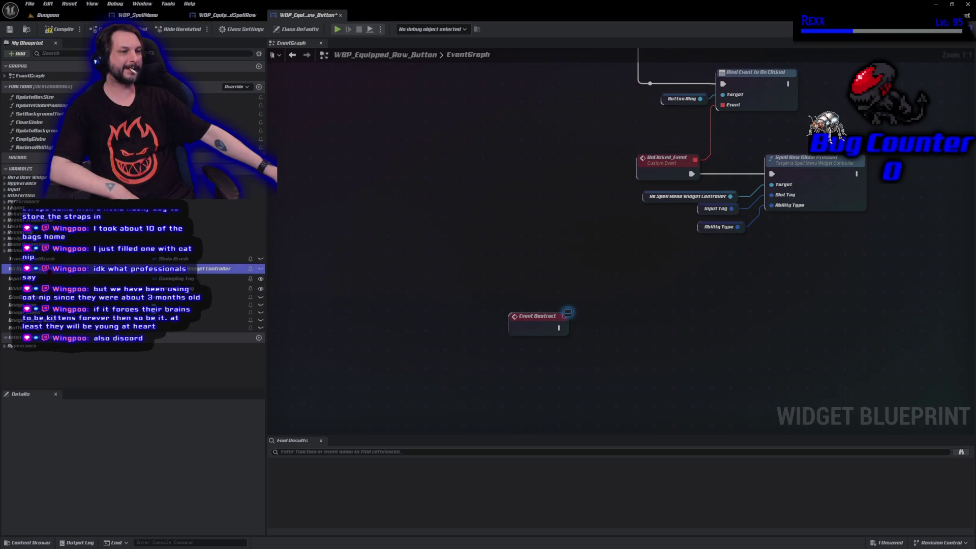
mouse_move(51, 268)
mouse_down()
mouse_move(407, 379)
mouse_move(541, 355)
mouse_move(474, 350)
mouse_up()
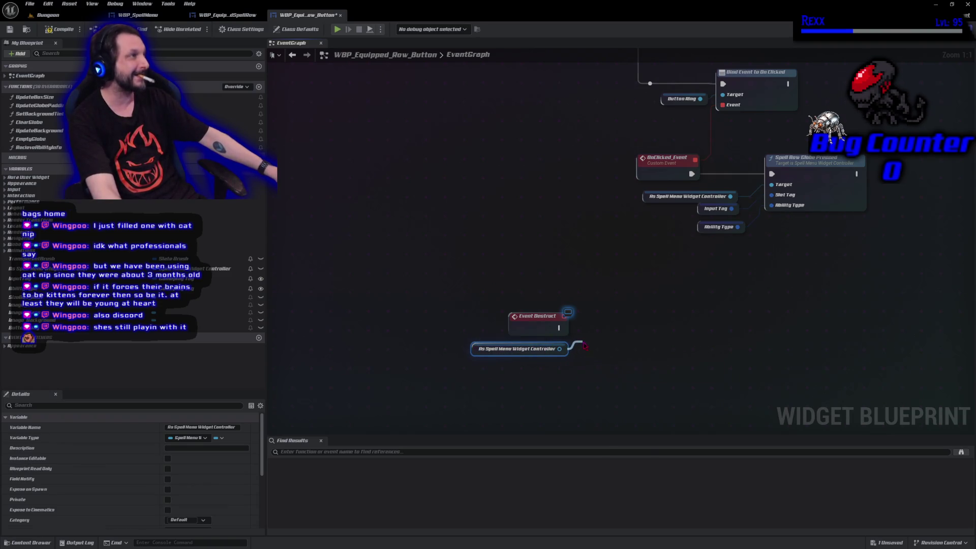
drag(559, 349, 582, 344)
text(unbind)
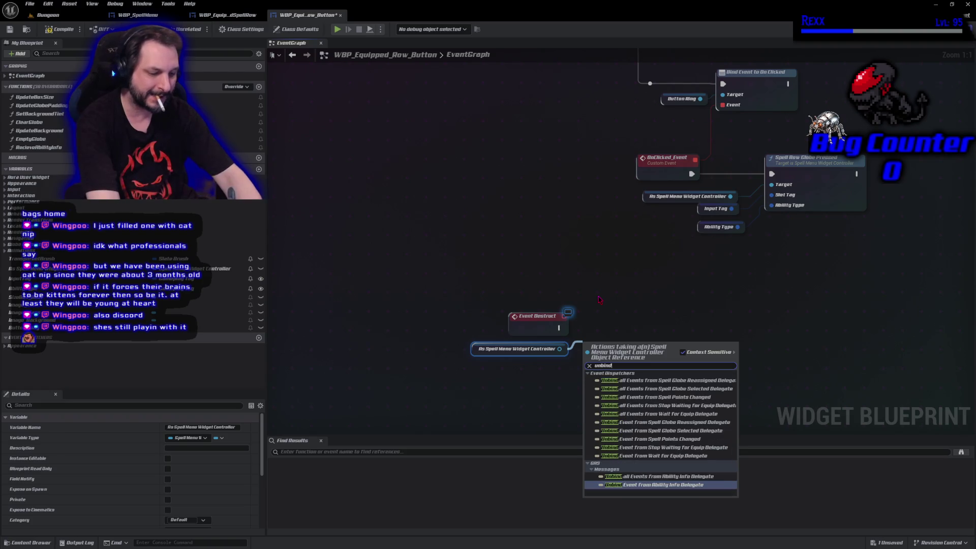
text( abil)
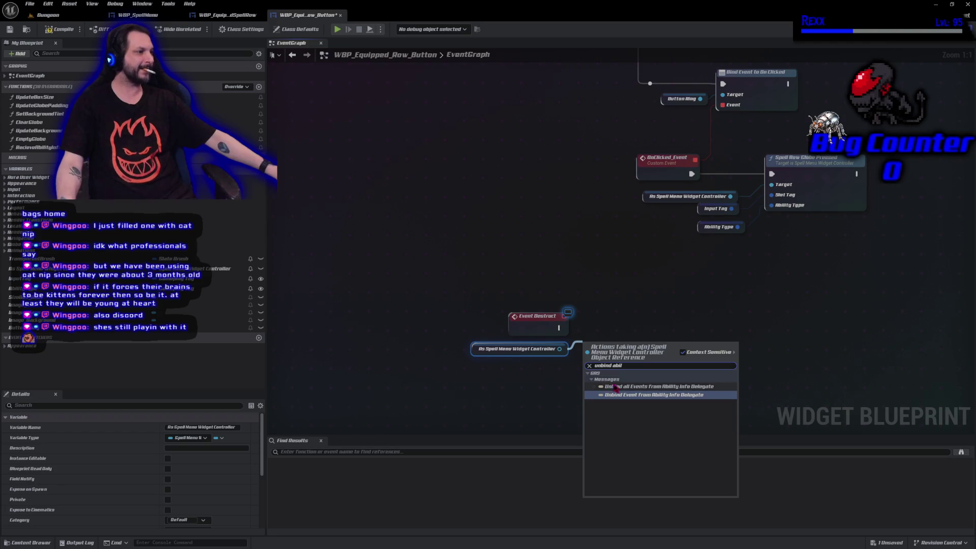
click(620, 387)
mouse_move(603, 355)
mouse_down()
mouse_move(603, 331)
mouse_move(588, 327)
mouse_up()
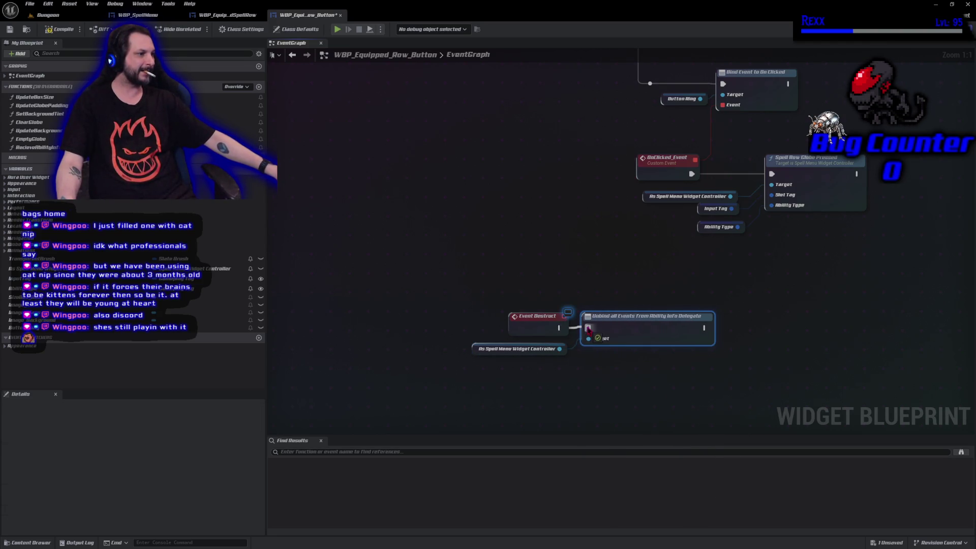
click(46, 28)
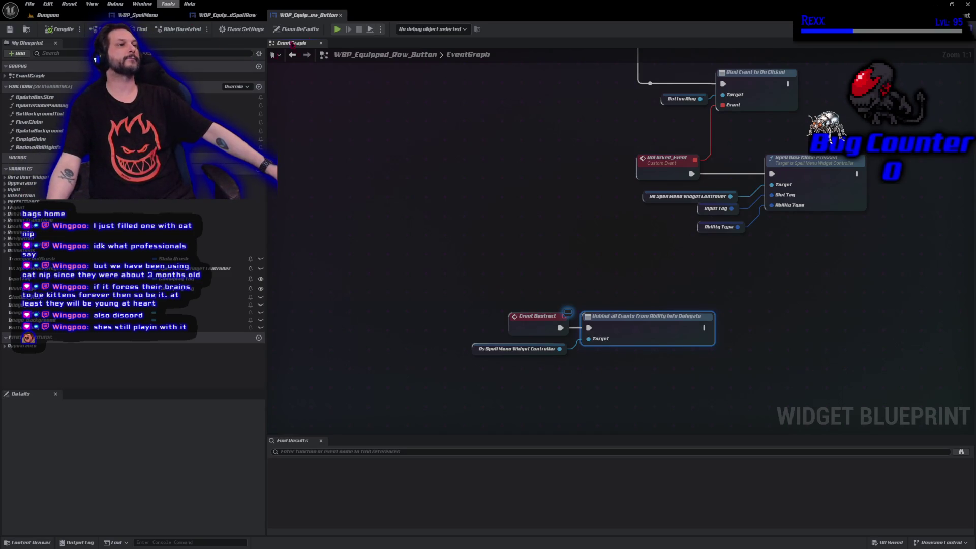
middle_click(309, 15)
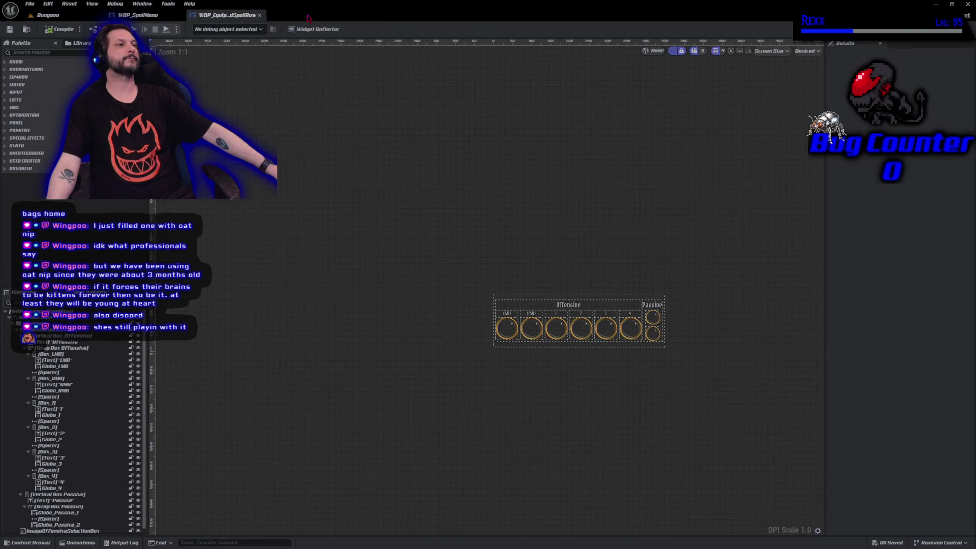
Close the equipped spell row blueprint and show WBP_SpellMenu's event graph.
middle_click(231, 17)
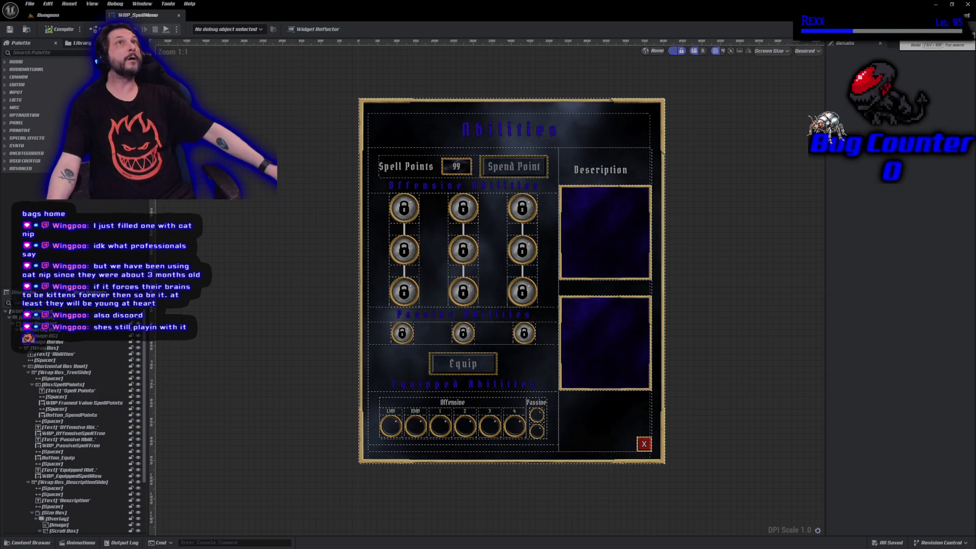
key(ctrl+shift+g)
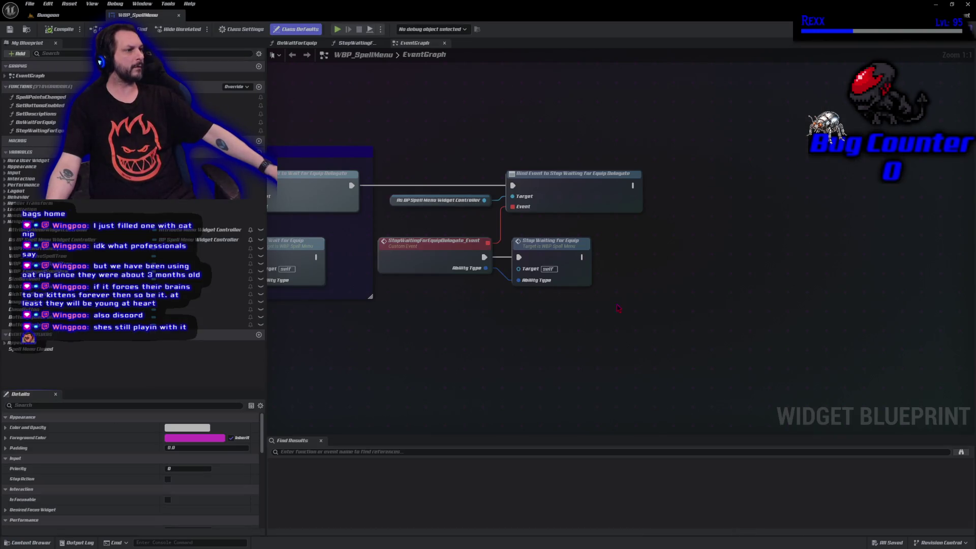
mouse_move(486, 325)
mouse_down()
mouse_move(582, 326)
mouse_move(703, 286)
mouse_up()
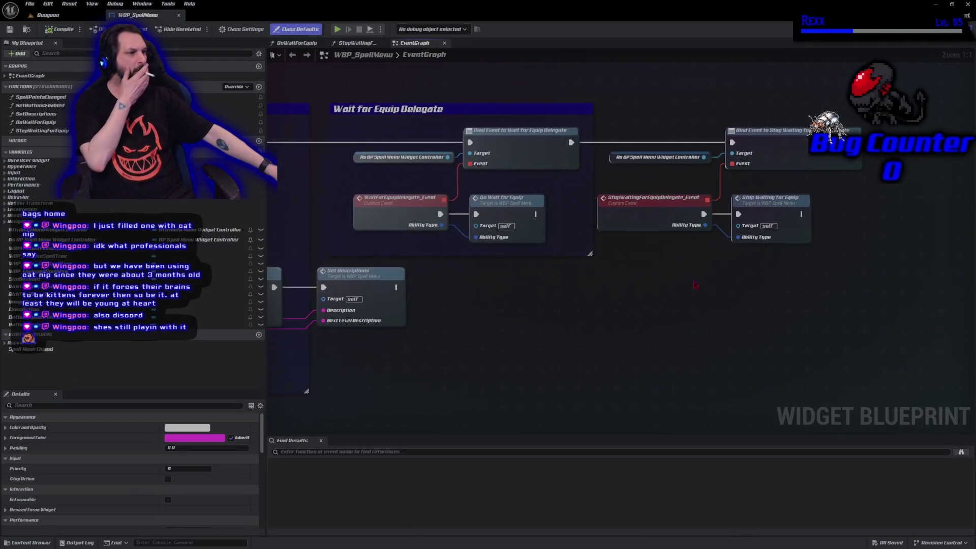
scroll(690, 138, down, 5)
scroll(440, 260, up, 5)
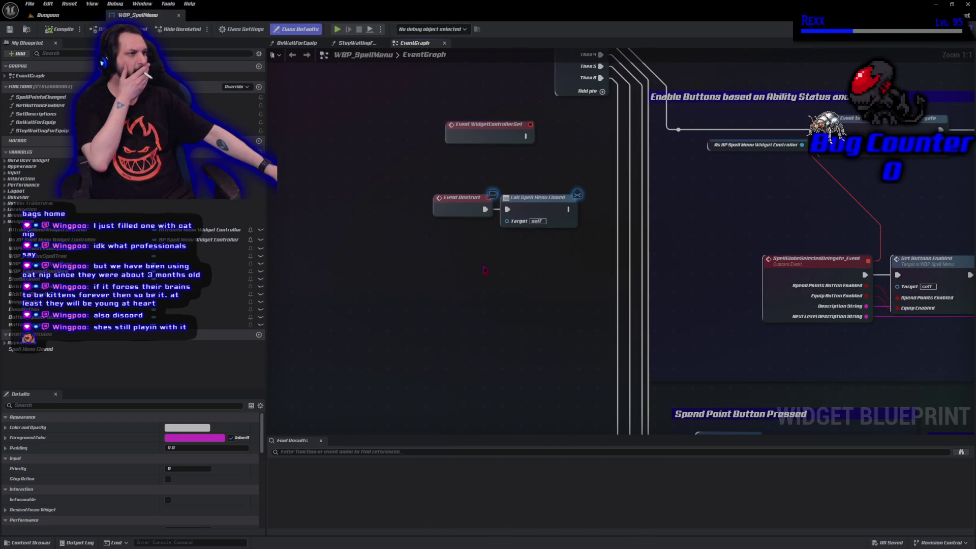
scroll(484, 270, down, 2)
Move the Event Destruct and Call Spell Menu Closed nodes into open space.
drag(400, 219, 409, 219)
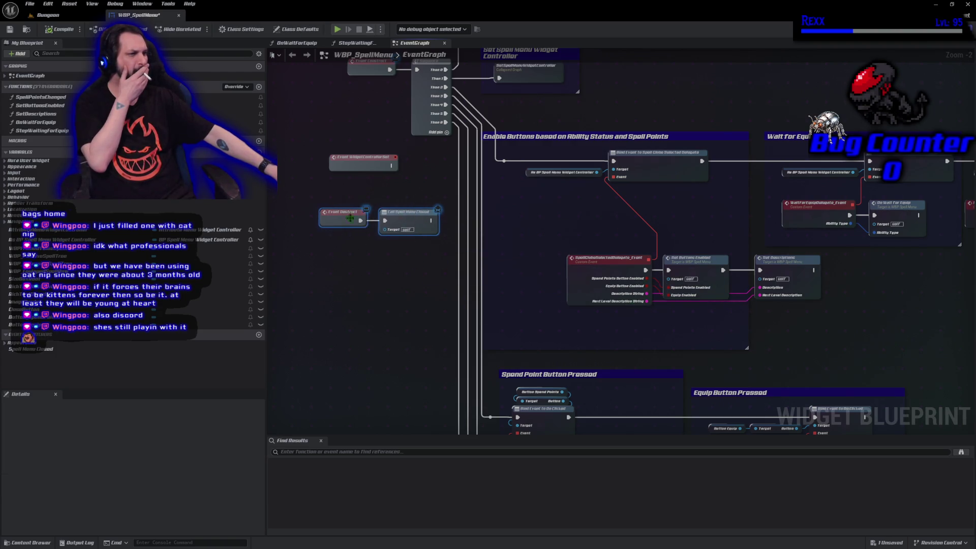
scroll(414, 252, down, 4)
mouse_move(411, 110)
mouse_down()
mouse_move(445, 339)
mouse_move(459, 336)
mouse_up()
scroll(458, 336, up, 7)
drag(537, 435, 410, 279)
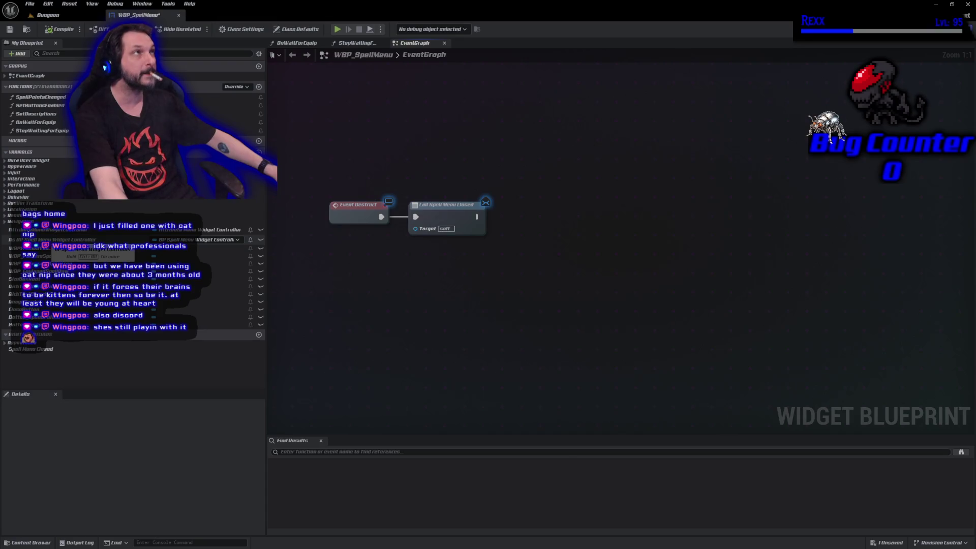
Place a Spell Menu Widget Controller getter and try Spell Globe Selected unbind nodes.
mouse_move(66, 240)
mouse_down()
mouse_move(401, 254)
mouse_move(393, 248)
mouse_up()
drag(485, 250, 521, 242)
text(un)
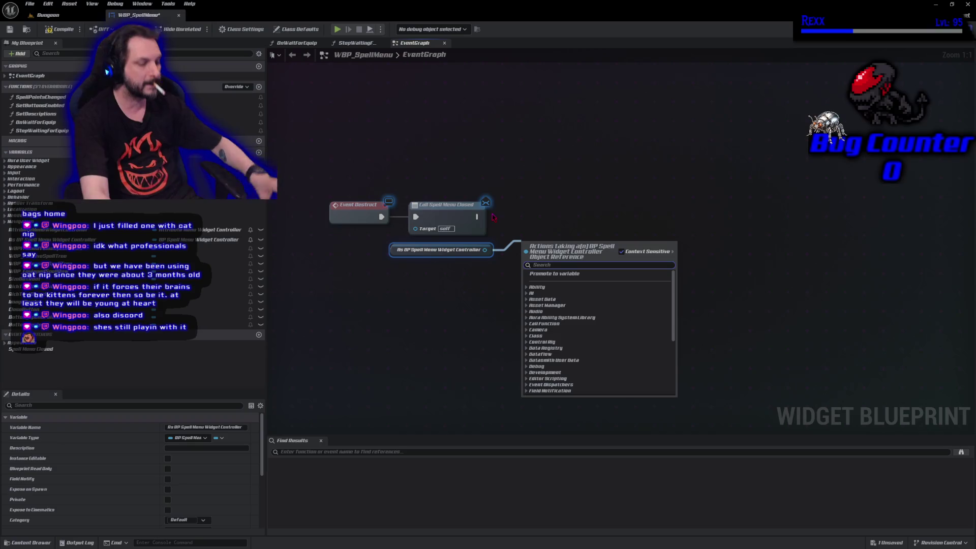
text(bind)
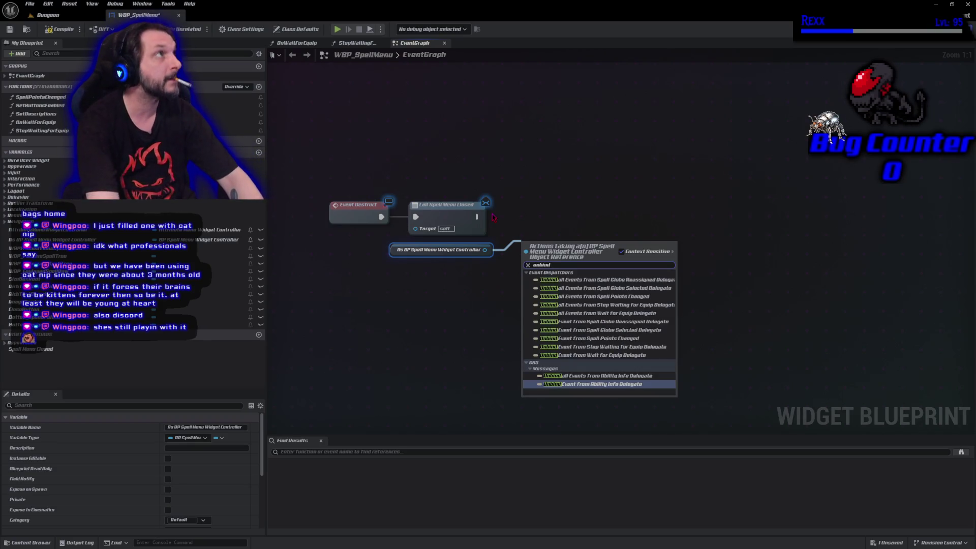
text( spell globe)
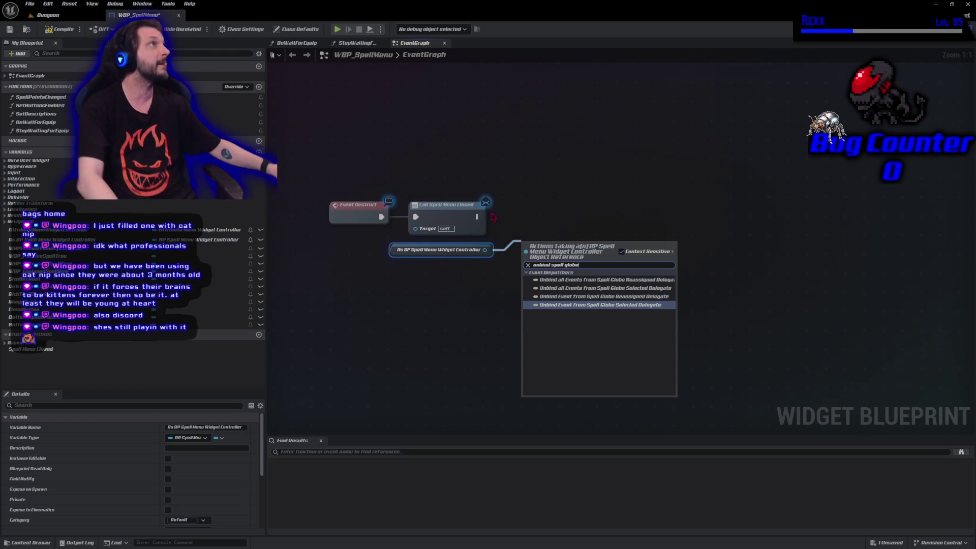
click(608, 305)
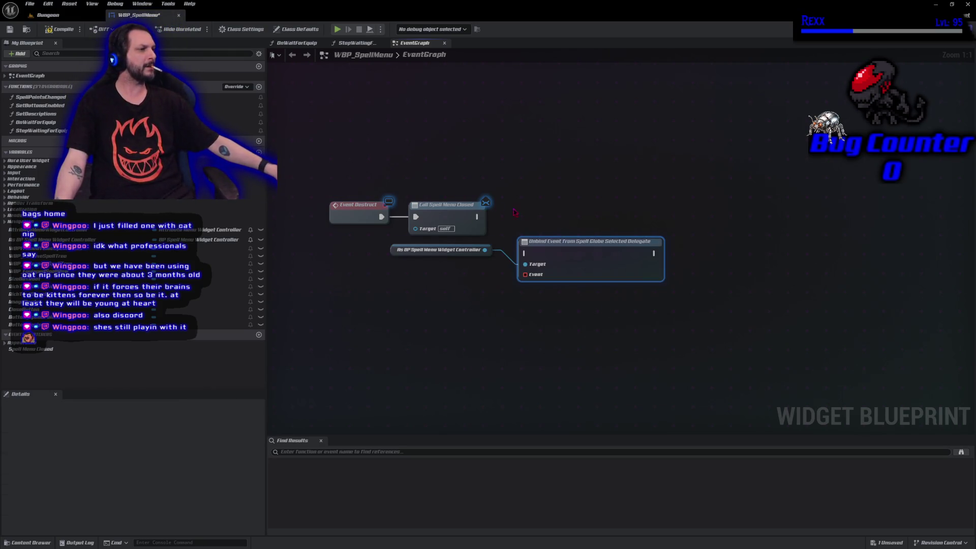
drag(484, 217, 526, 260)
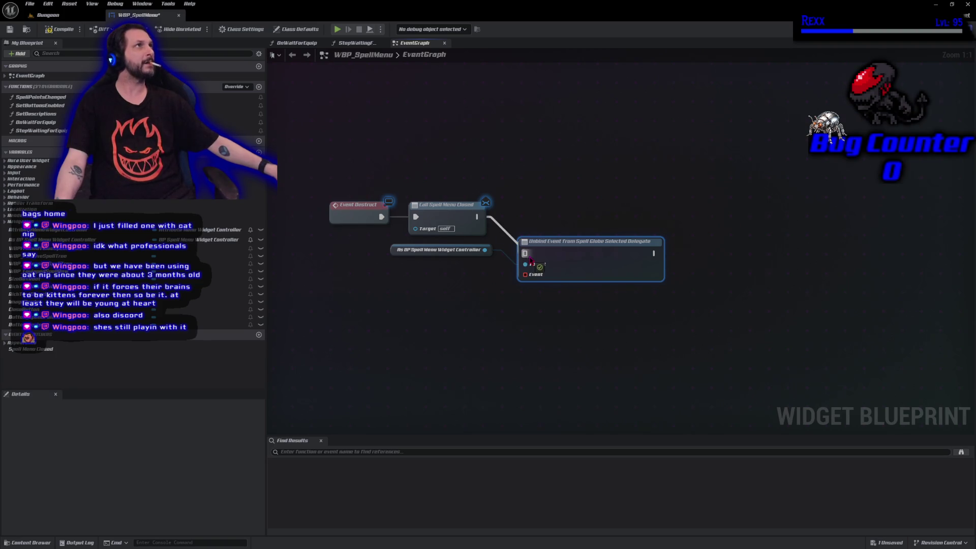
right_click(508, 217)
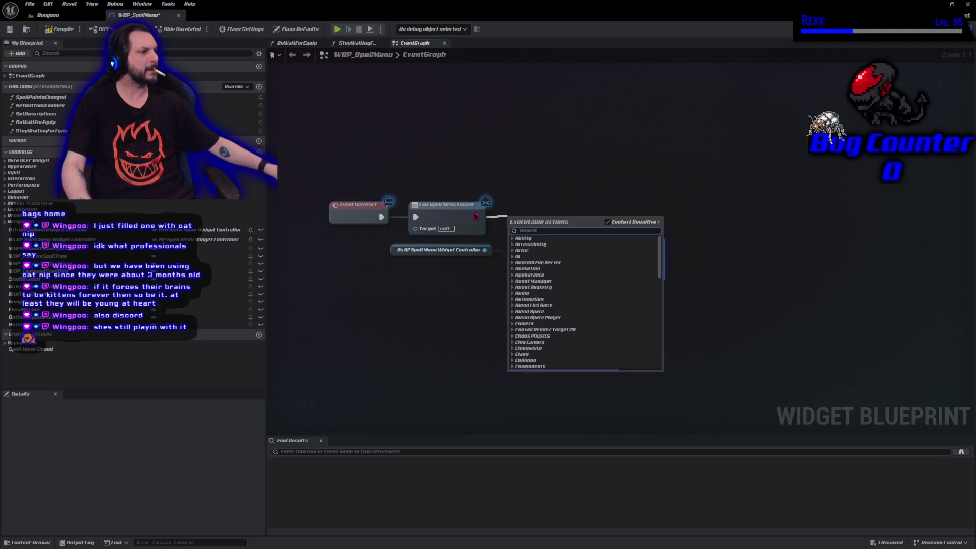
text(unbind all events)
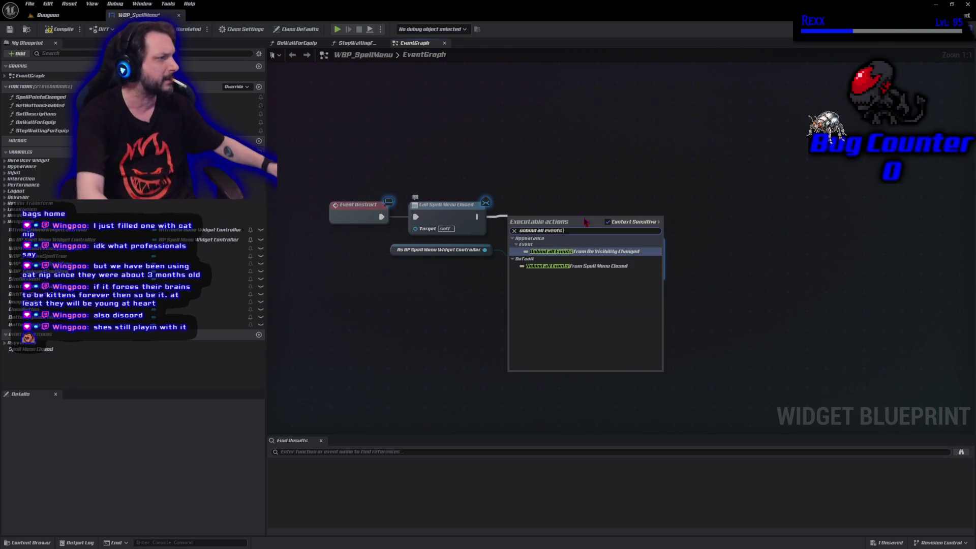
click(644, 266)
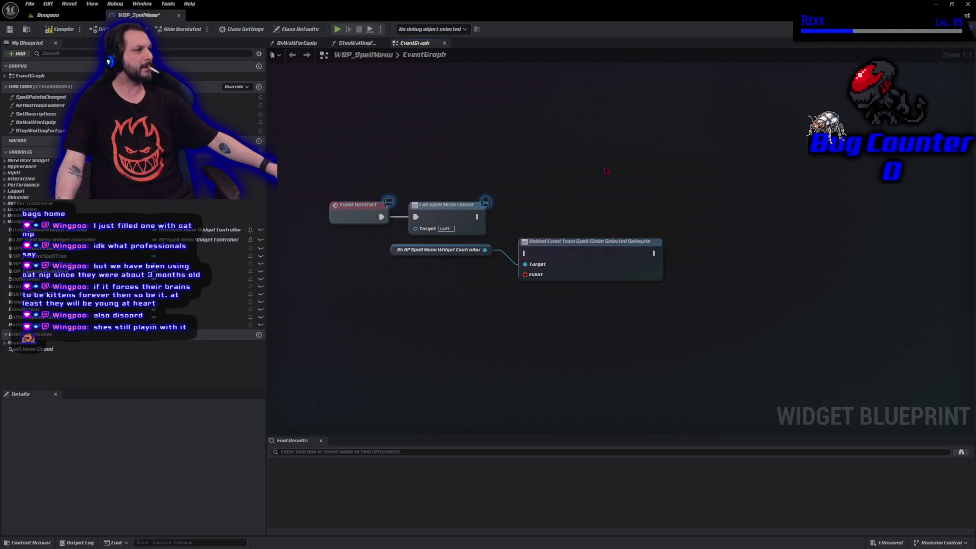
Add Unbind all Events from Spell Globe Selected Delegate and delete the old single-event unbind.
drag(484, 250, 497, 311)
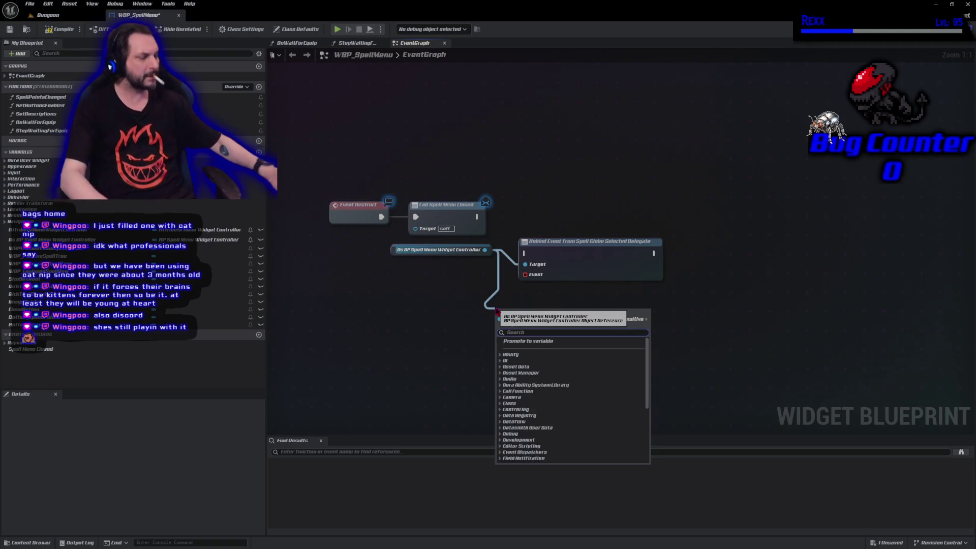
text(unbind)
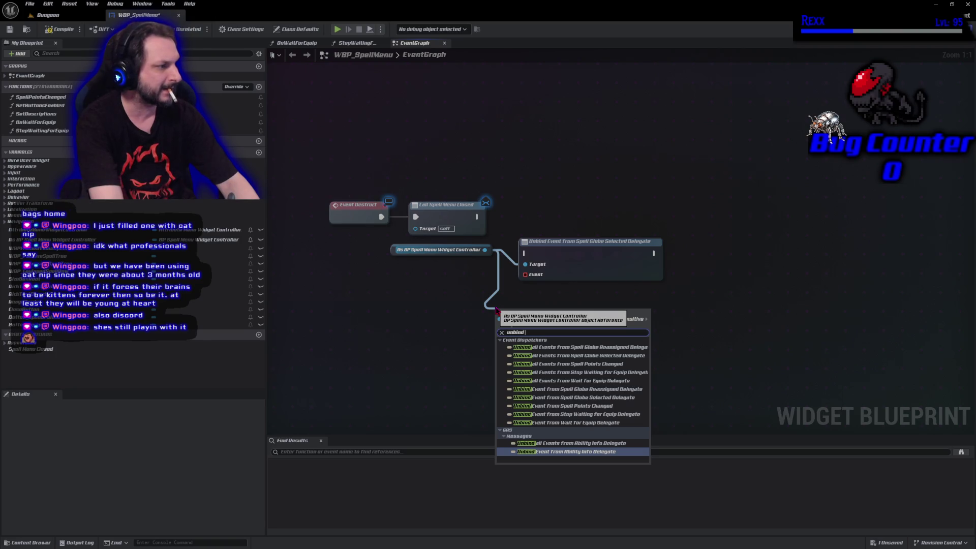
text( spell glo)
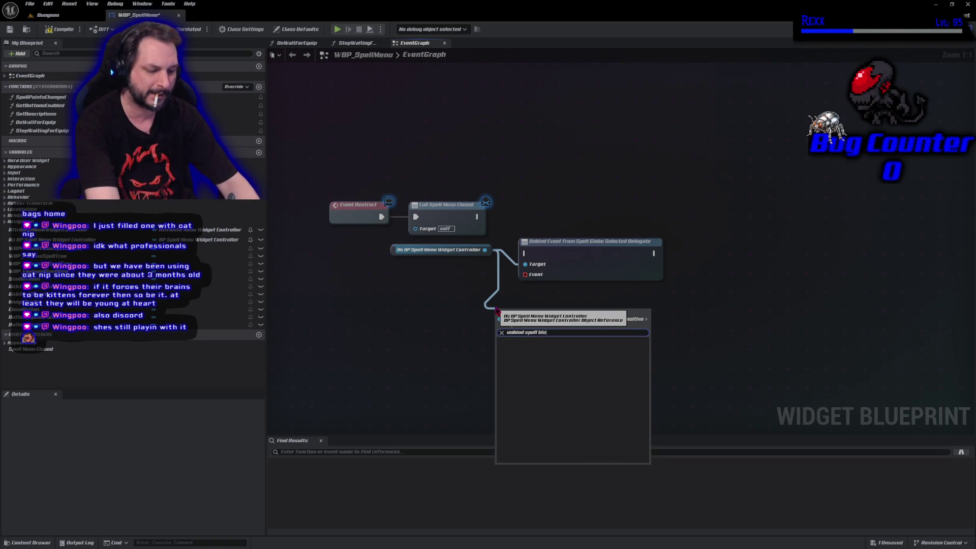
key(BackSpace)
key(BackSpace)
key(BackSpace)
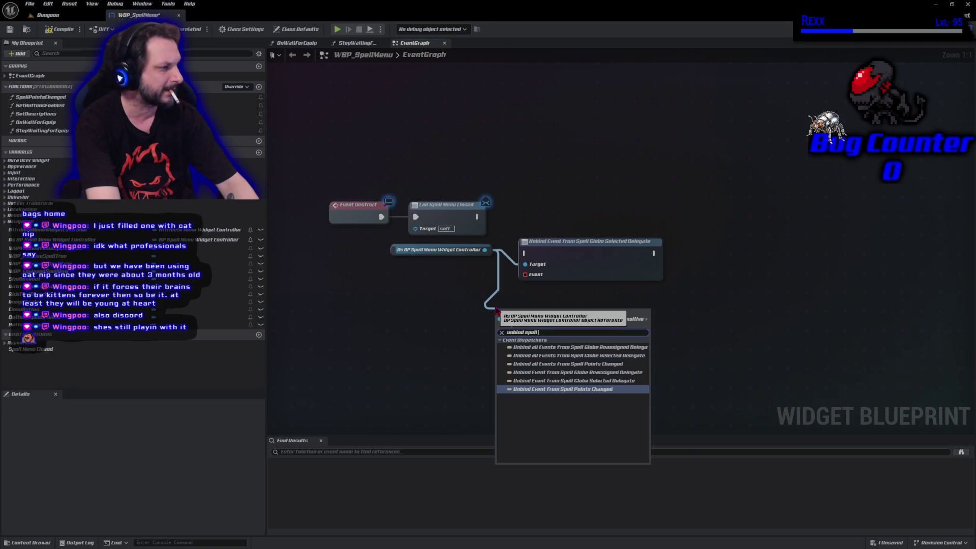
text(globe sele)
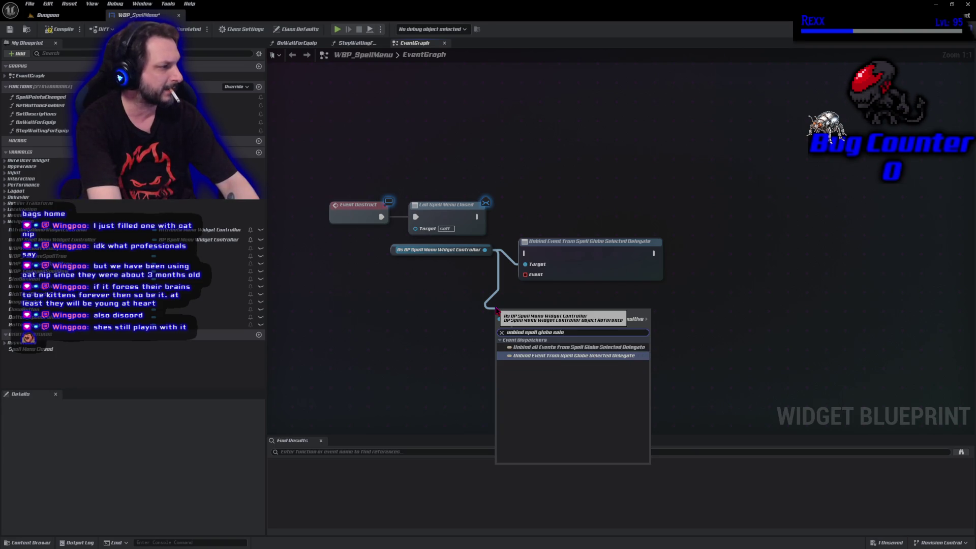
click(592, 348)
click(564, 243)
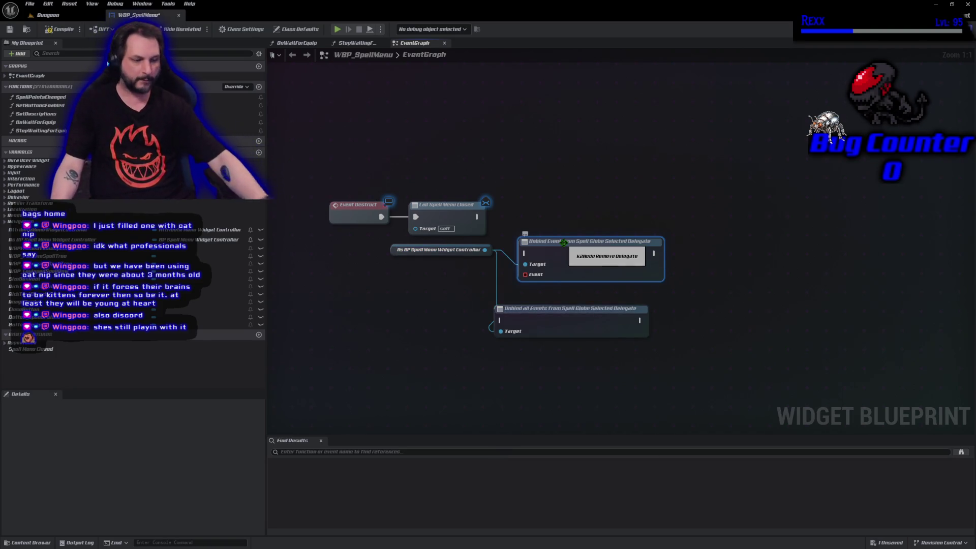
key(Delete)
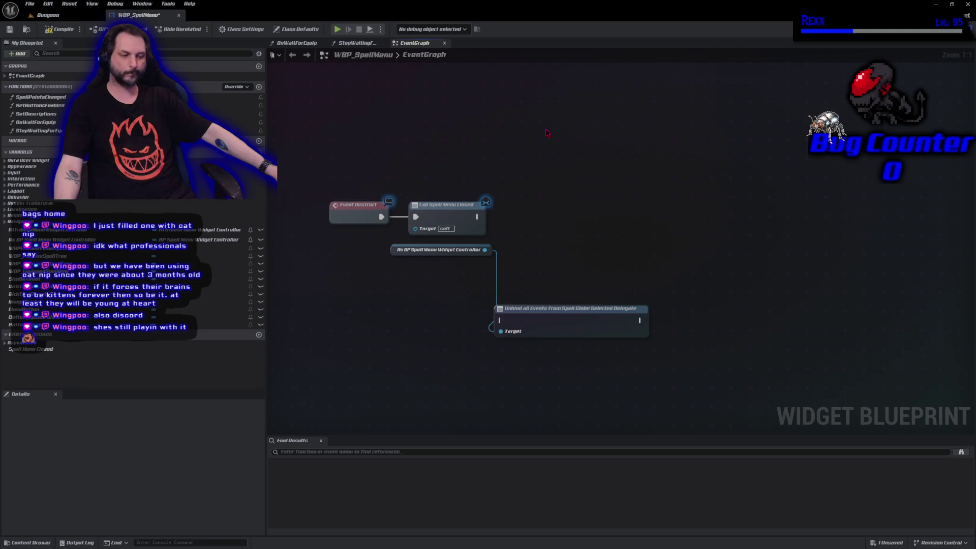
Wire Call Spell Menu Closed into the unbind-all node, save, and place another controller getter.
drag(569, 332, 587, 227)
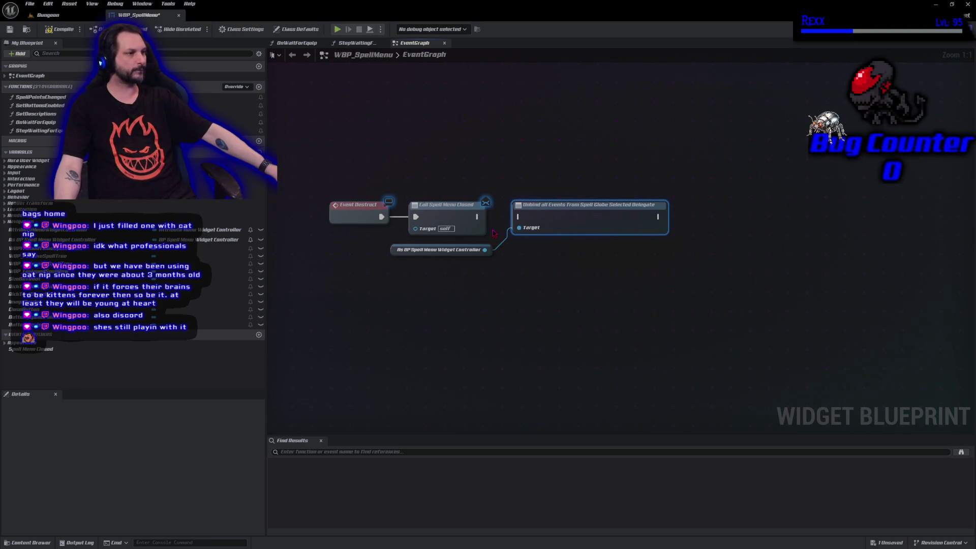
drag(482, 221, 496, 222)
drag(523, 222, 519, 217)
key(ctrl+s)
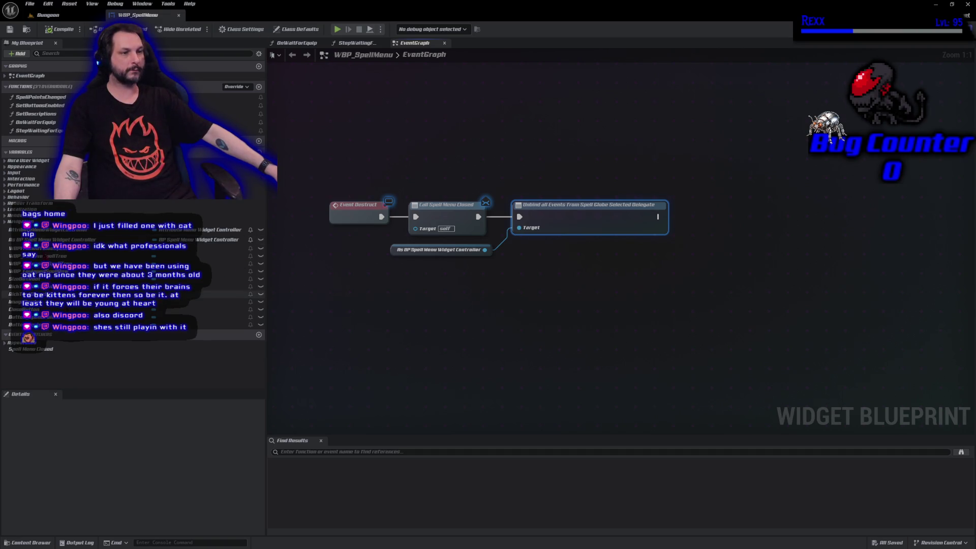
mouse_move(50, 240)
mouse_down()
mouse_move(516, 300)
mouse_move(673, 259)
mouse_move(685, 237)
mouse_move(509, 264)
mouse_up()
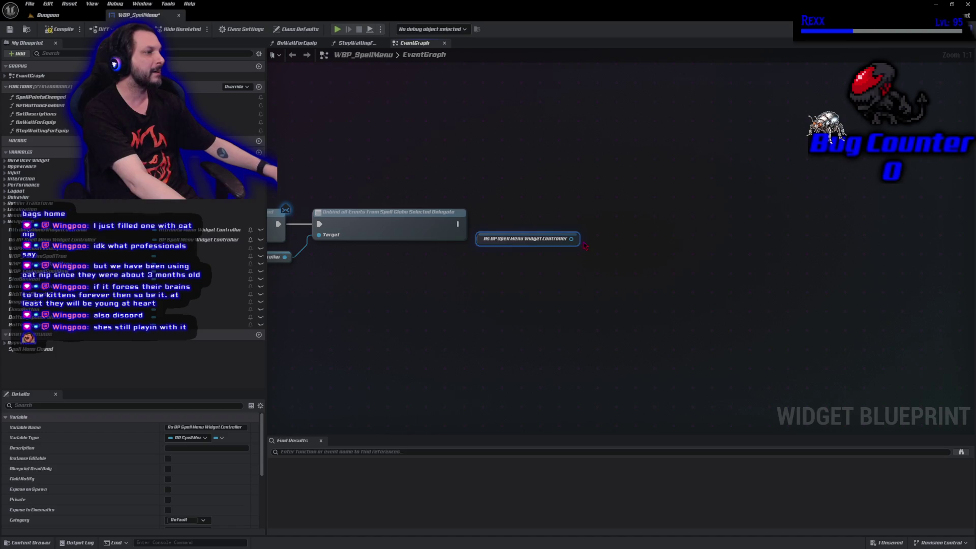
Add Unbind all Events from Wait For Equip Delegate after the Spell Globe unbind.
drag(571, 238, 606, 235)
text(unbi)
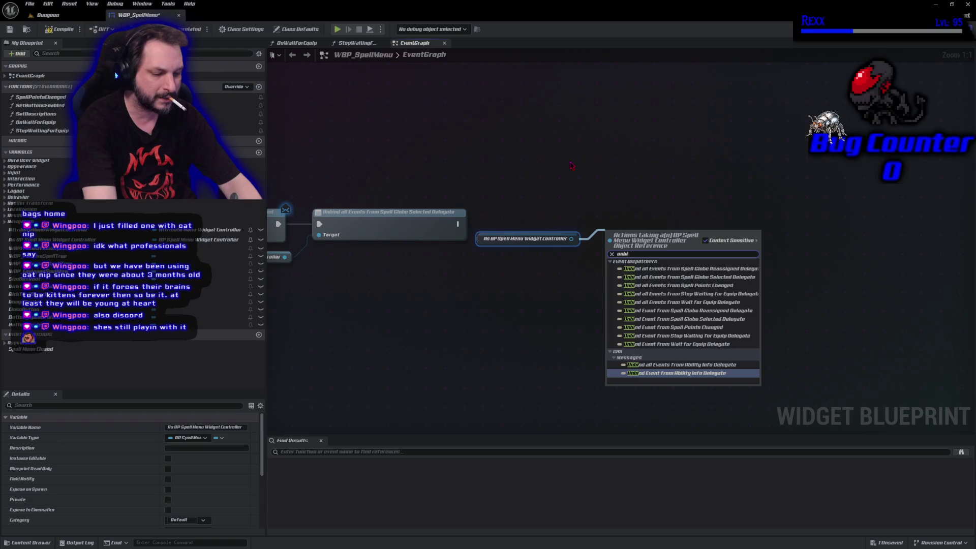
text(ng all e)
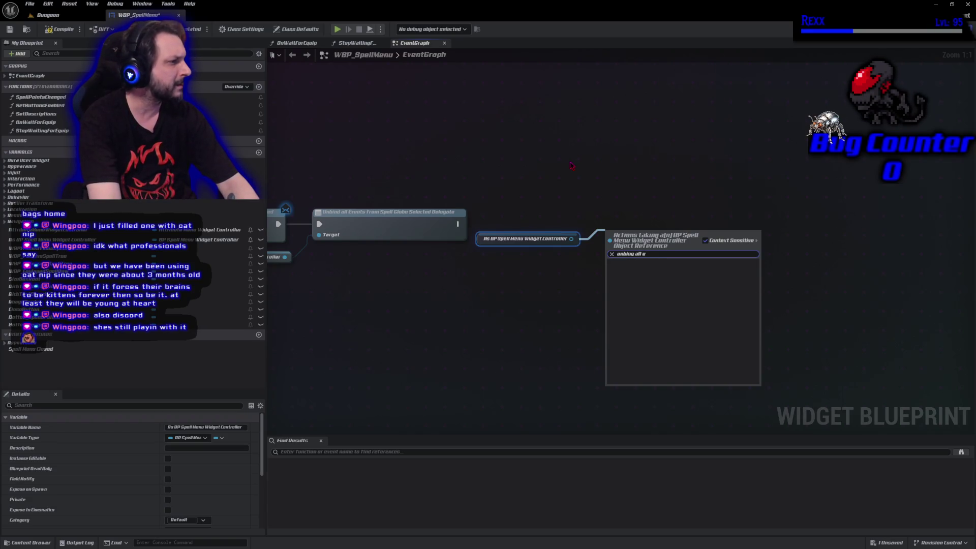
key(BackSpace)
key(BackSpace)
key(BackSpace)
key(BackSpace)
key(BackSpace)
key(BackSpace)
key(BackSpace)
text(d)
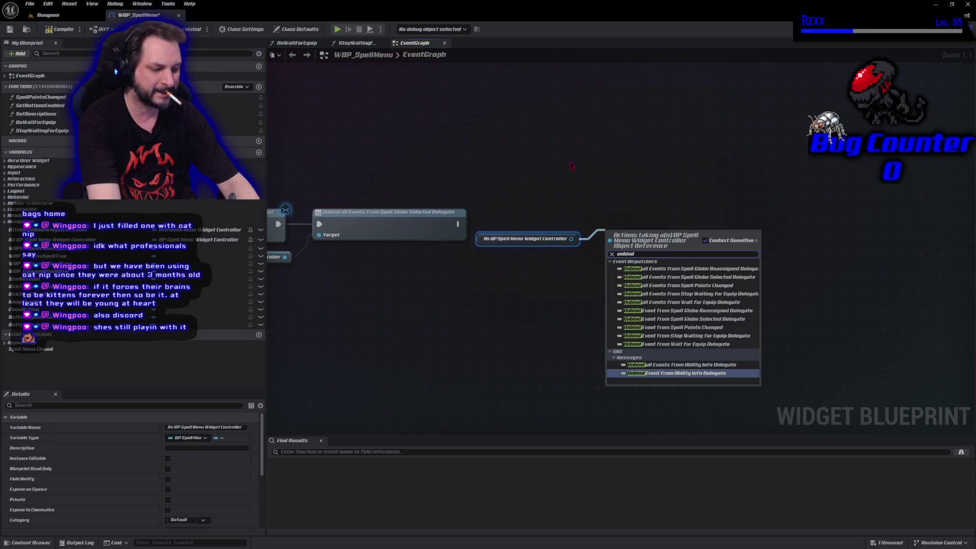
text( all events)
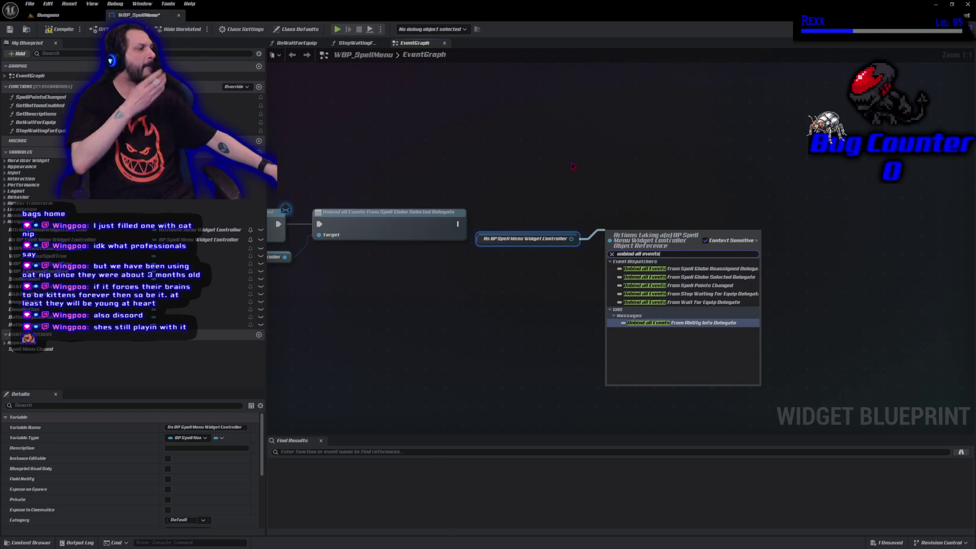
click(712, 302)
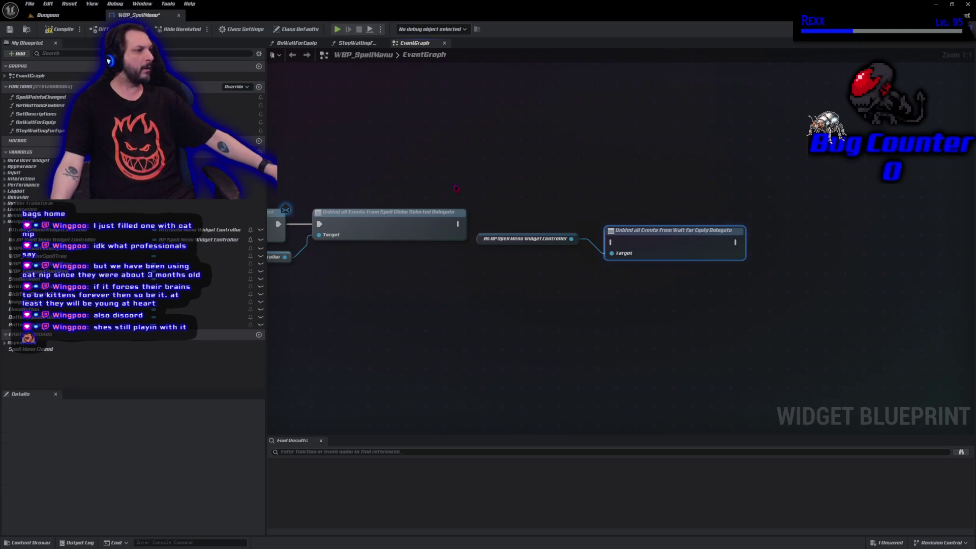
mouse_move(460, 225)
mouse_down()
mouse_move(569, 230)
mouse_move(610, 242)
mouse_move(617, 223)
mouse_move(605, 224)
mouse_up()
click(59, 30)
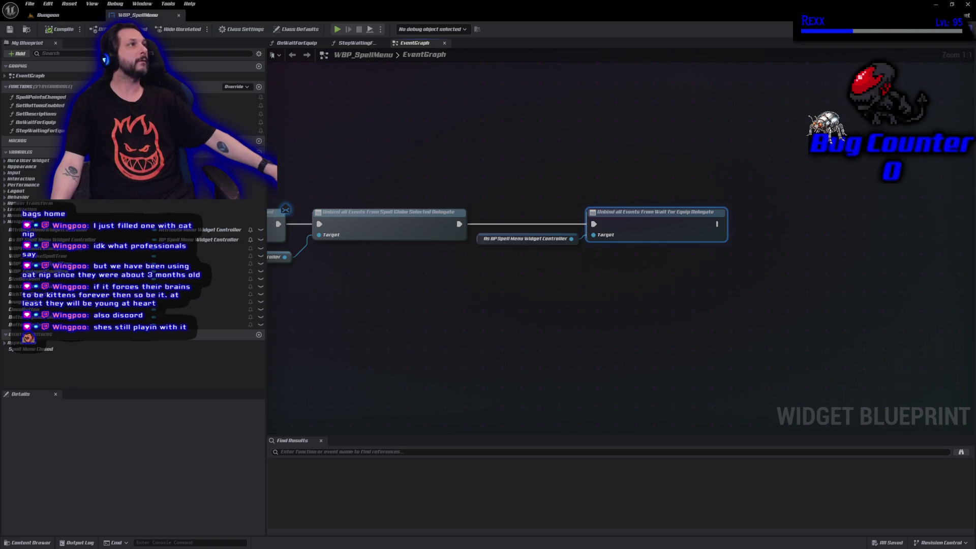
click(523, 239)
click(568, 279)
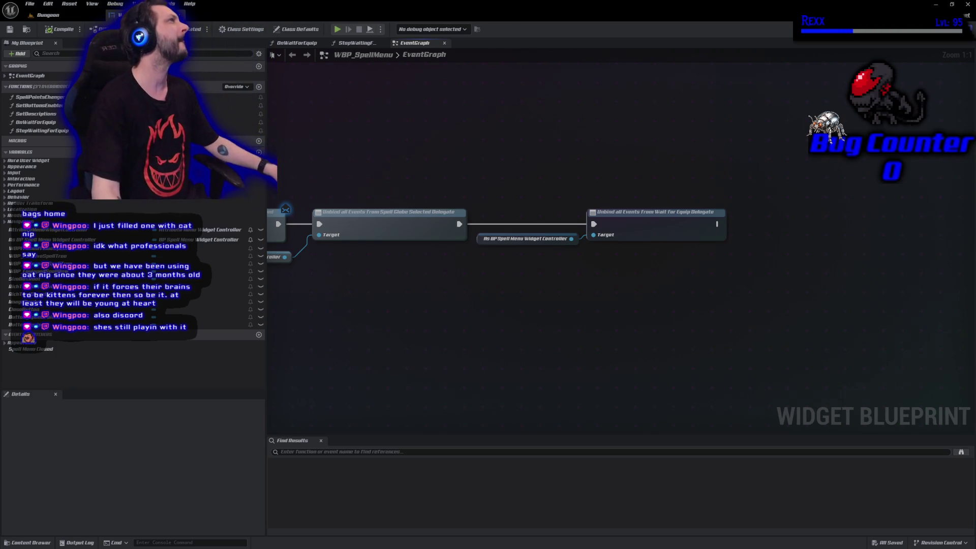
Add Unbind all Events from Stop Waiting For Equip Delegate, wired after Wait For Equip.
drag(571, 238, 600, 270)
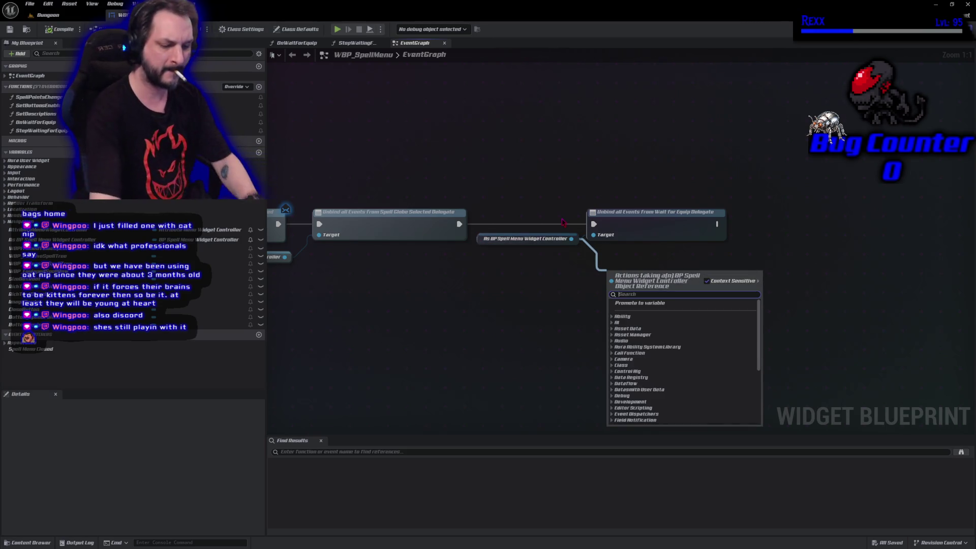
text(unbind stop)
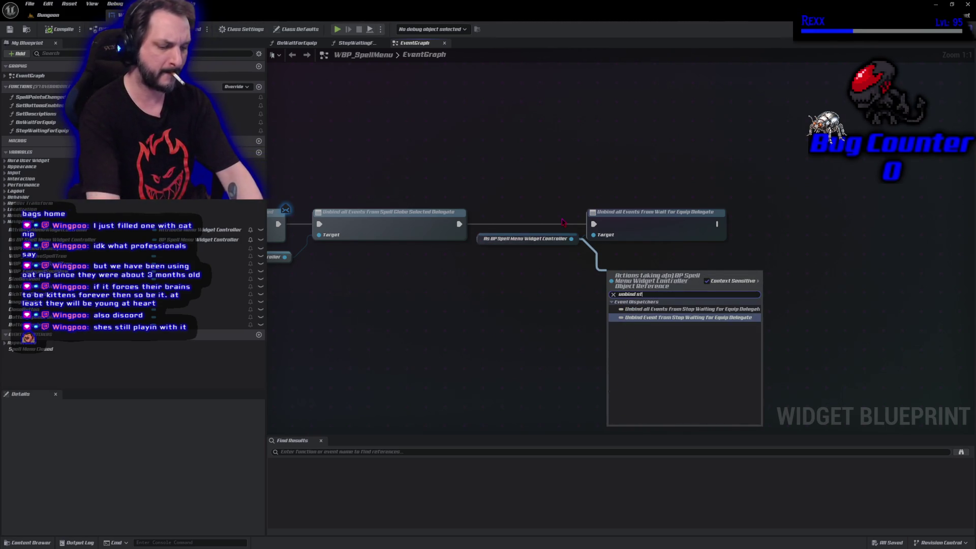
click(734, 309)
drag(663, 289, 789, 226)
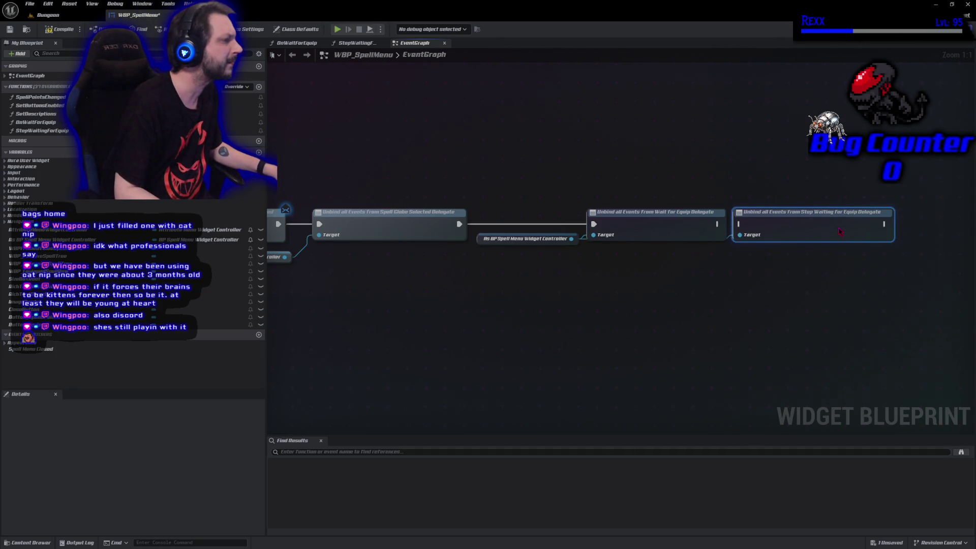
drag(718, 224, 740, 224)
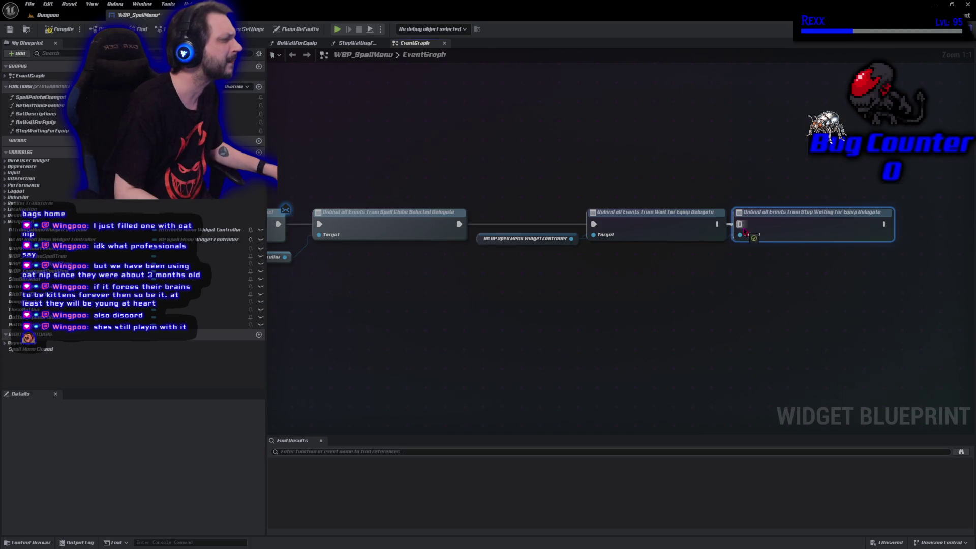
drag(482, 239, 473, 253)
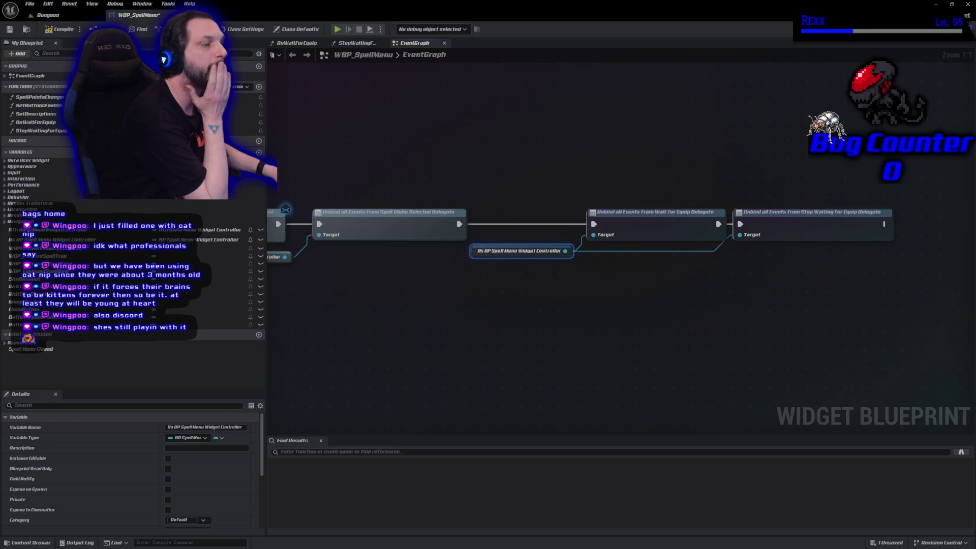
key(ctrl+space)
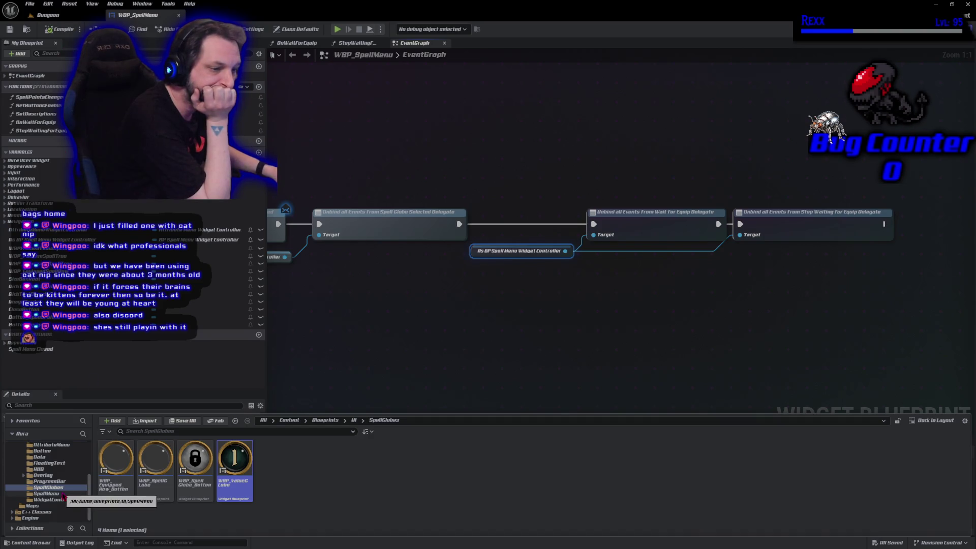
Open WBP_AttributeMenu from the AttributeMenu folder in Graph mode.
click(59, 445)
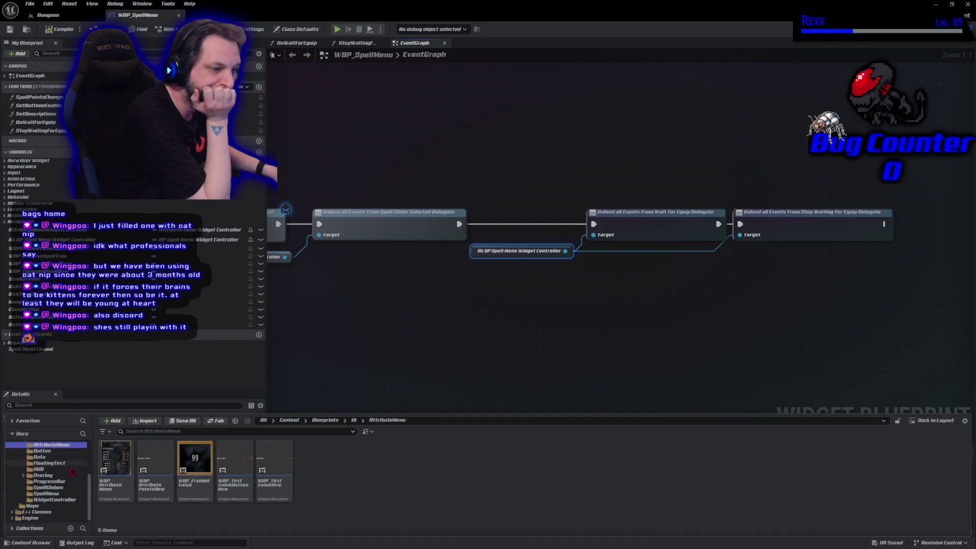
click(122, 487)
double_click(122, 487)
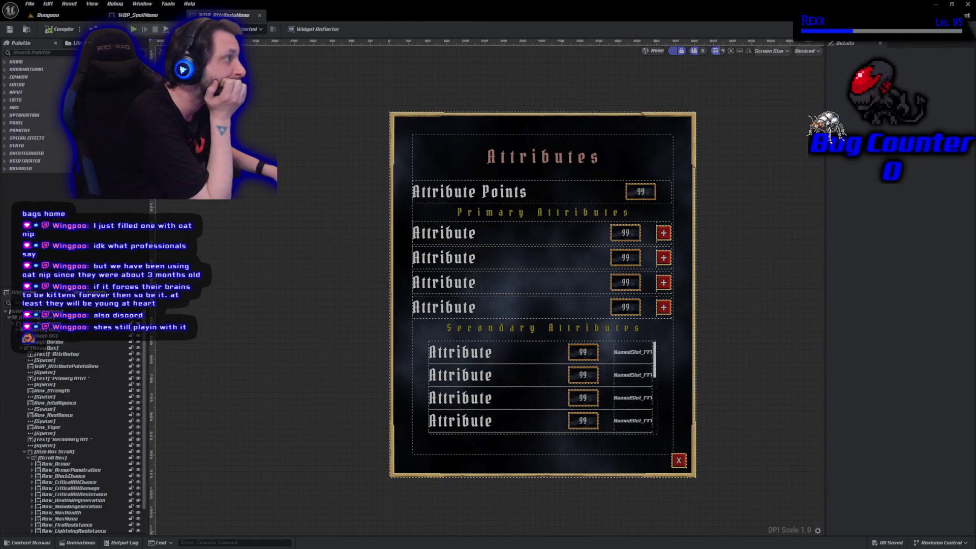
click(958, 28)
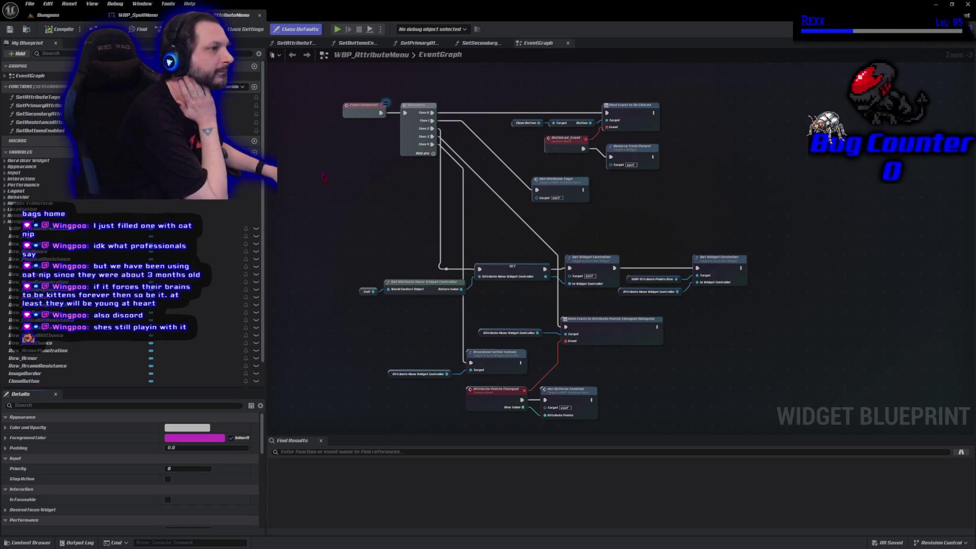
Close the extra function graph tabs and bring Event Destruct into view.
middle_click(335, 45)
middle_click(305, 44)
middle_click(303, 45)
middle_click(303, 44)
drag(325, 457, 414, 314)
scroll(437, 311, up, 3)
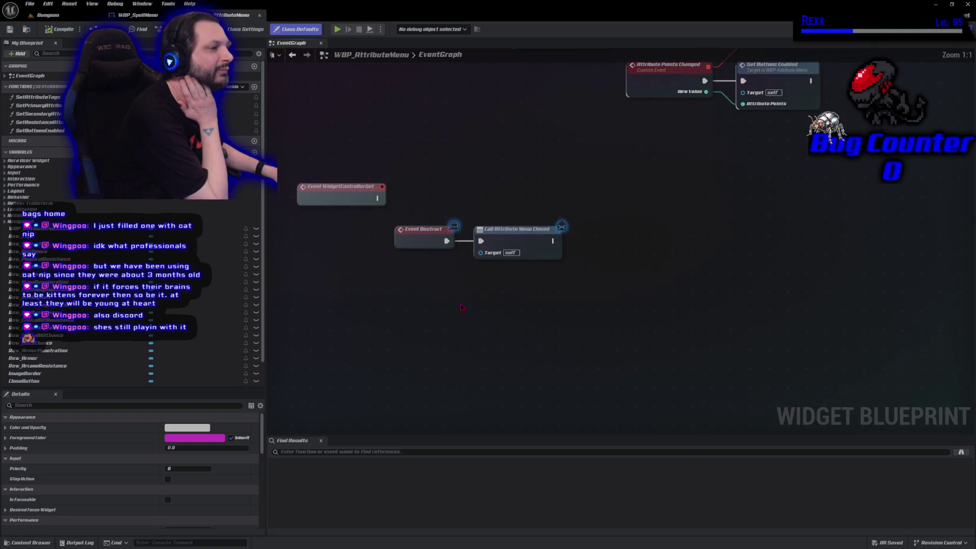
mouse_move(387, 236)
mouse_down()
mouse_move(388, 361)
mouse_move(388, 322)
mouse_up()
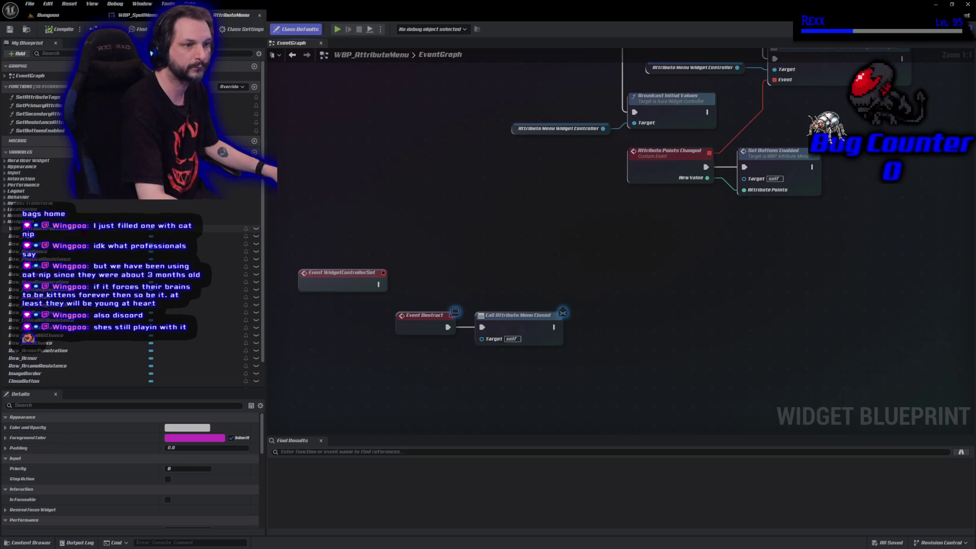
Add Unbind all Events from Attribute Points Changed Delegate via the AttributeMenuWidgetController, then compile and save.
scroll(65, 349, down, 3)
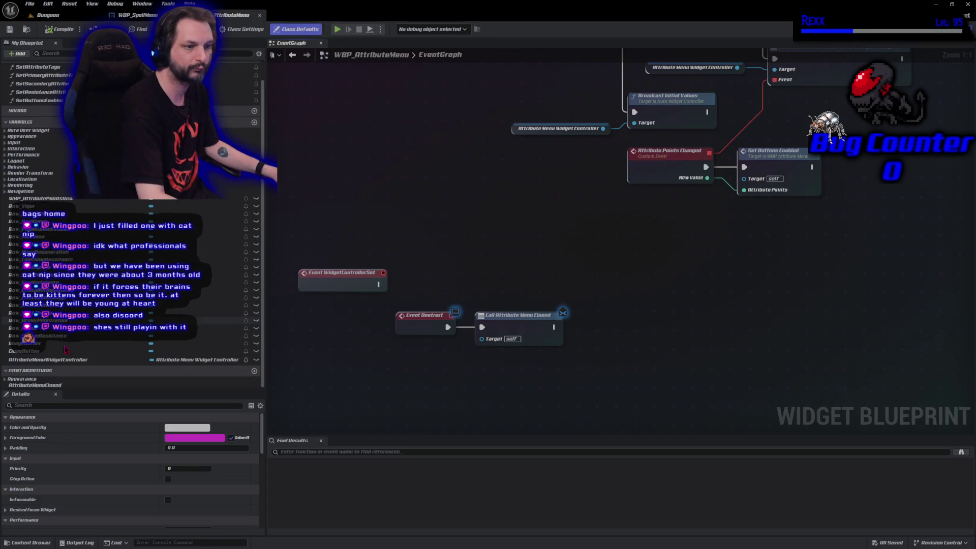
mouse_move(65, 359)
mouse_down()
mouse_move(505, 414)
mouse_move(520, 381)
mouse_move(510, 358)
mouse_up()
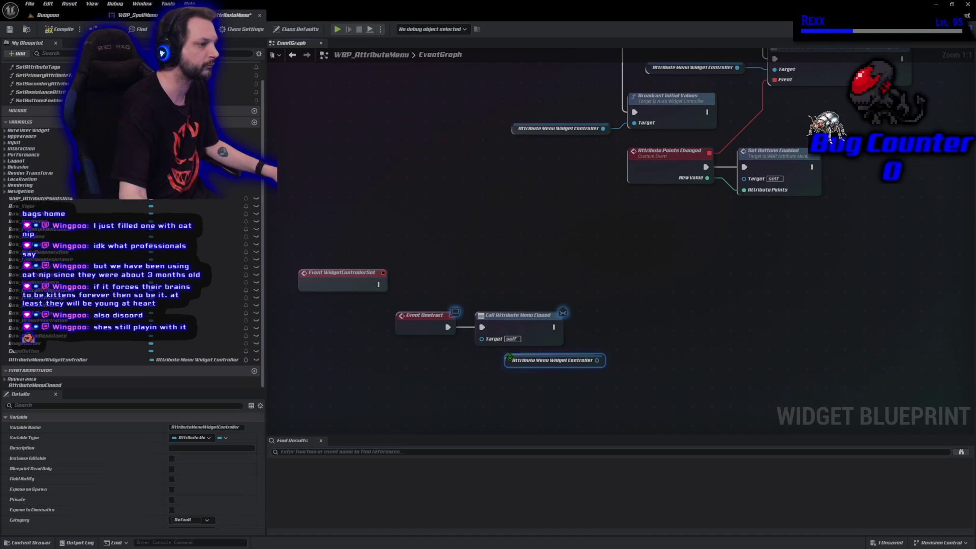
drag(596, 359, 632, 348)
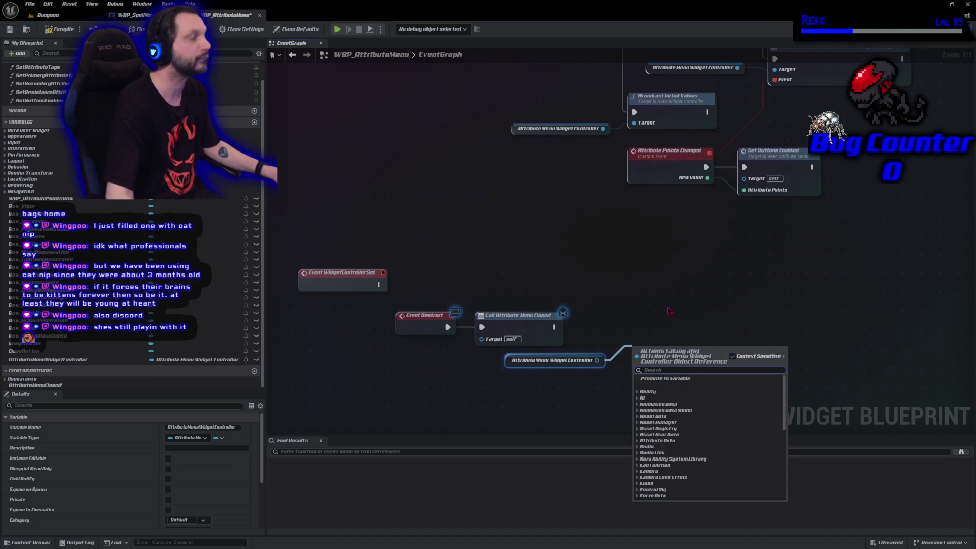
text(unbind all events)
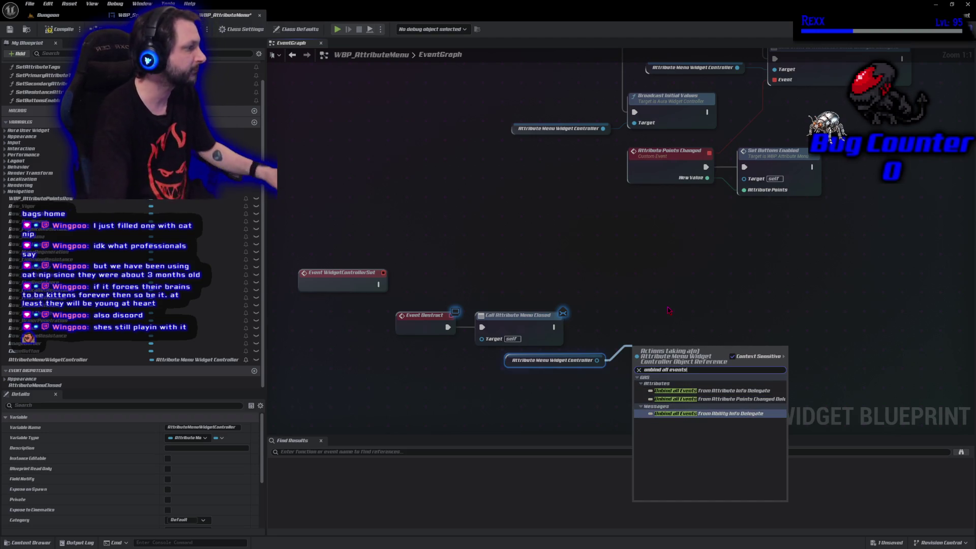
click(721, 399)
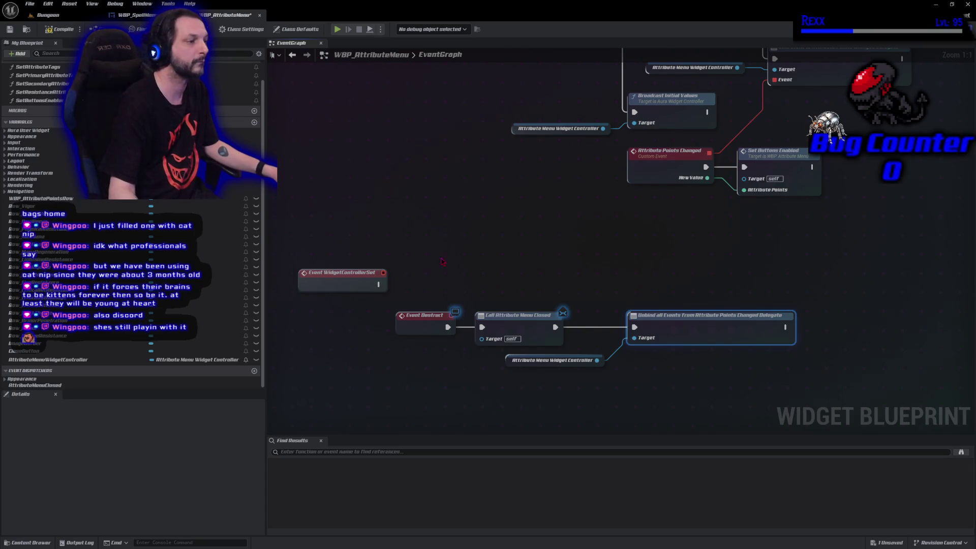
click(41, 31)
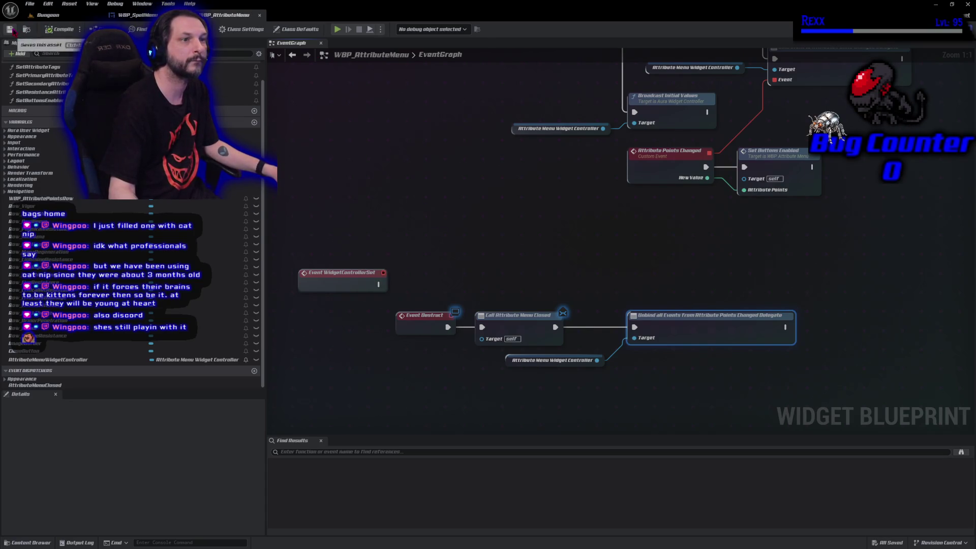
click(937, 28)
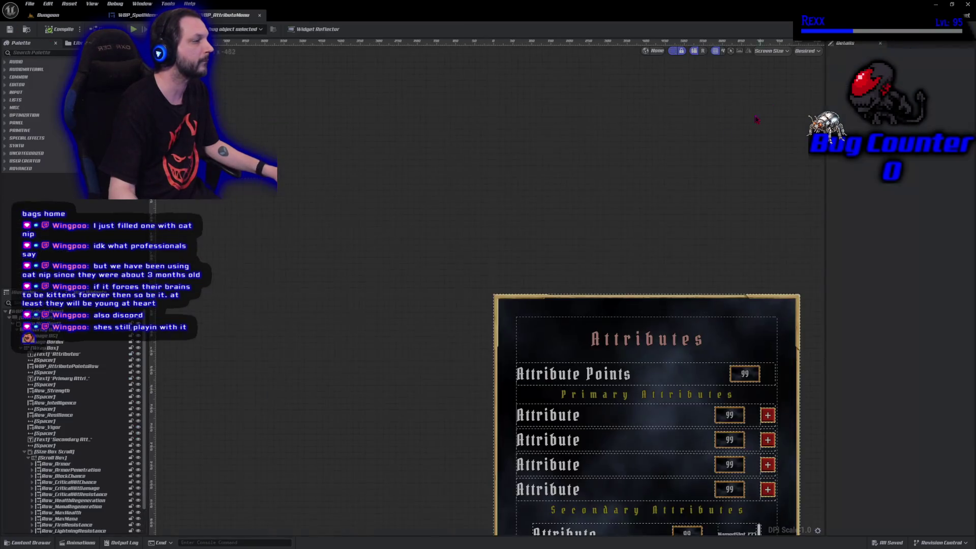
drag(437, 370, 412, 173)
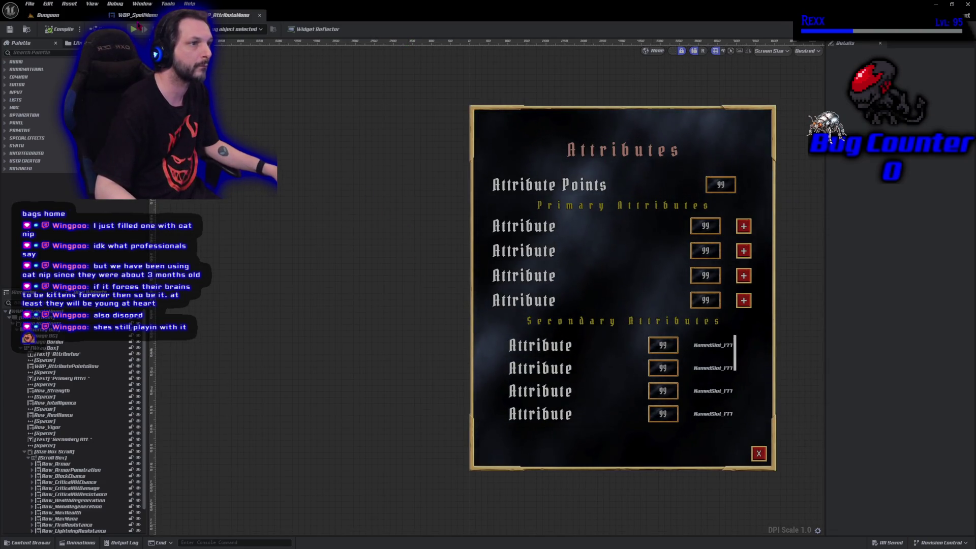
Show WBP_SpellMenu in Designer view with the Abilities panel centered.
click(136, 16)
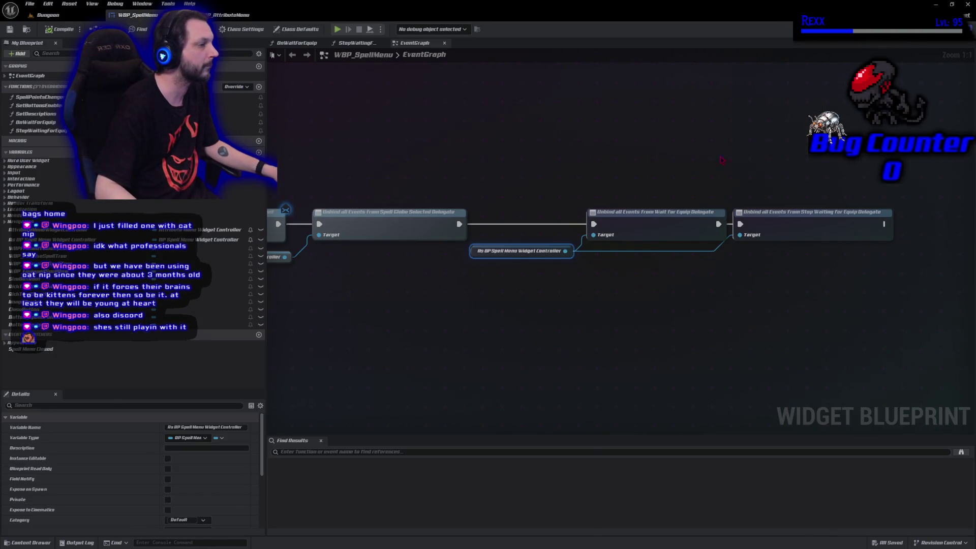
click(937, 29)
drag(429, 338, 387, 183)
scroll(388, 183, up, 1)
scroll(383, 264, down, 1)
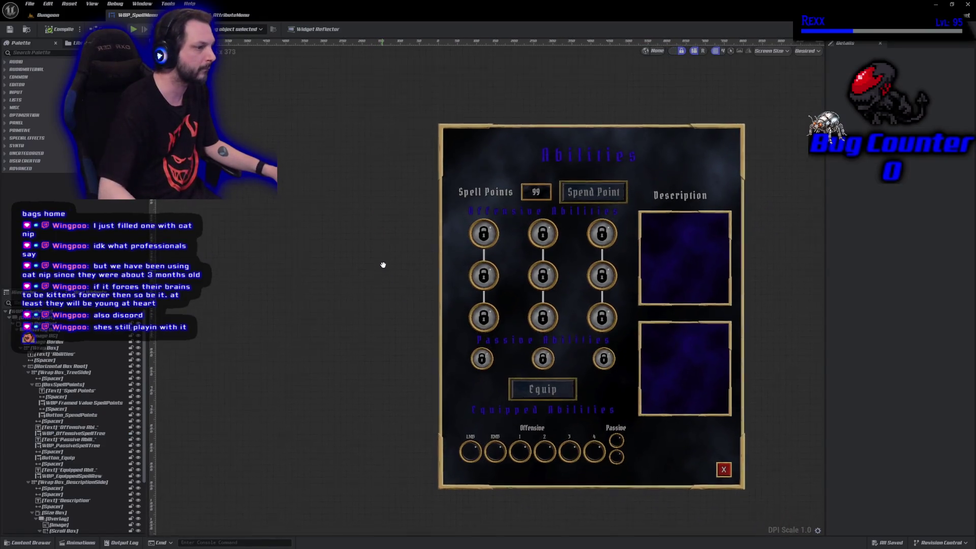
drag(383, 265, 395, 229)
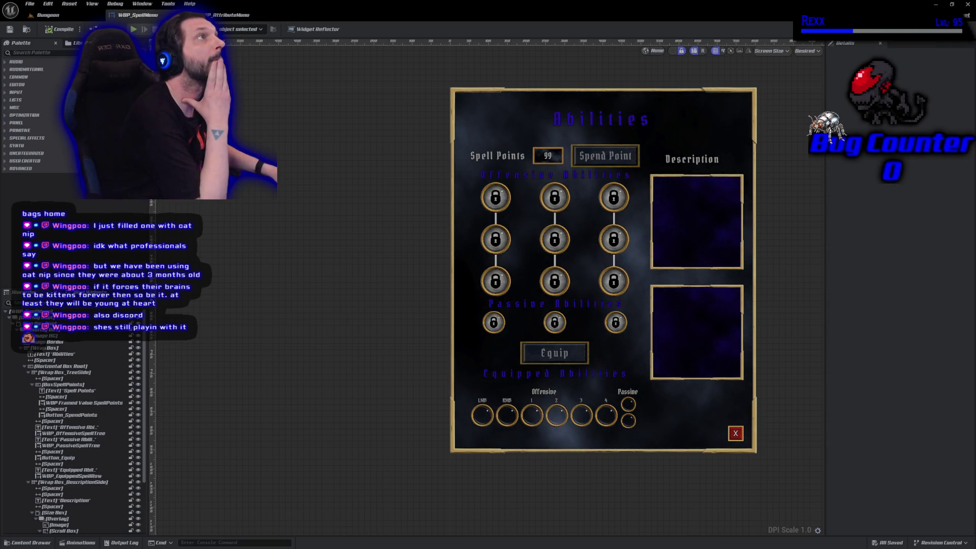
Open WBP_SpellGlobe from the SpellGlobes folder.
click(28, 542)
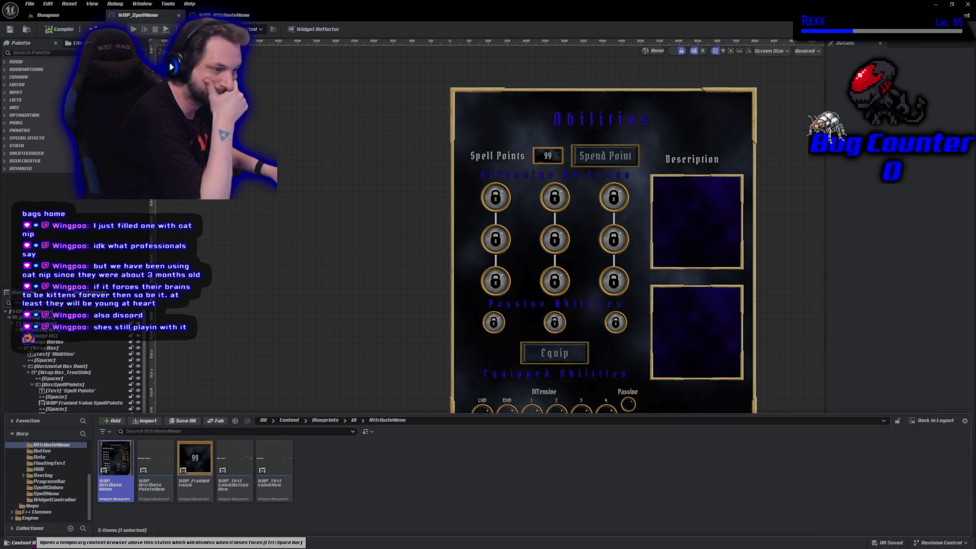
click(51, 487)
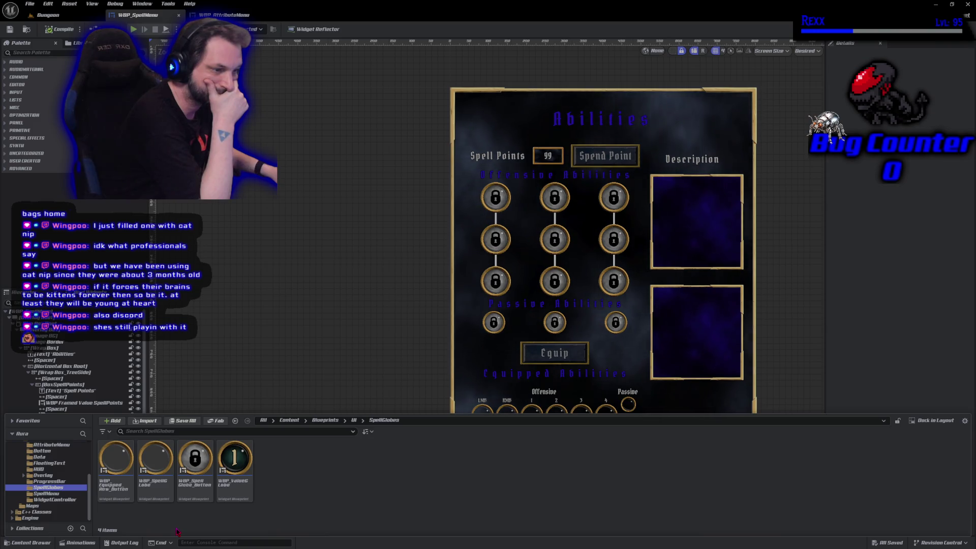
click(164, 496)
double_click(164, 497)
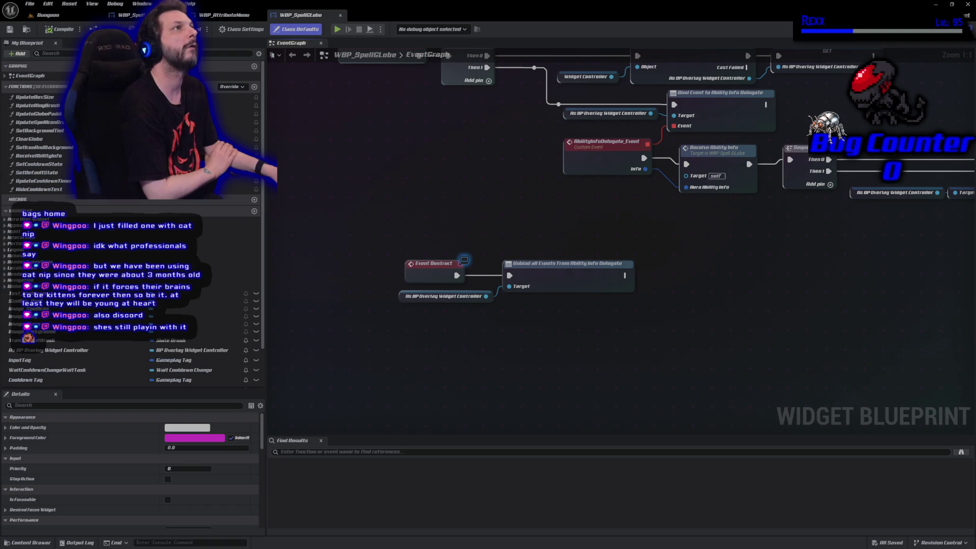
Convert the overlay controller getter to a validated get gating the Ability Info unbind, then compile and save.
click(399, 294)
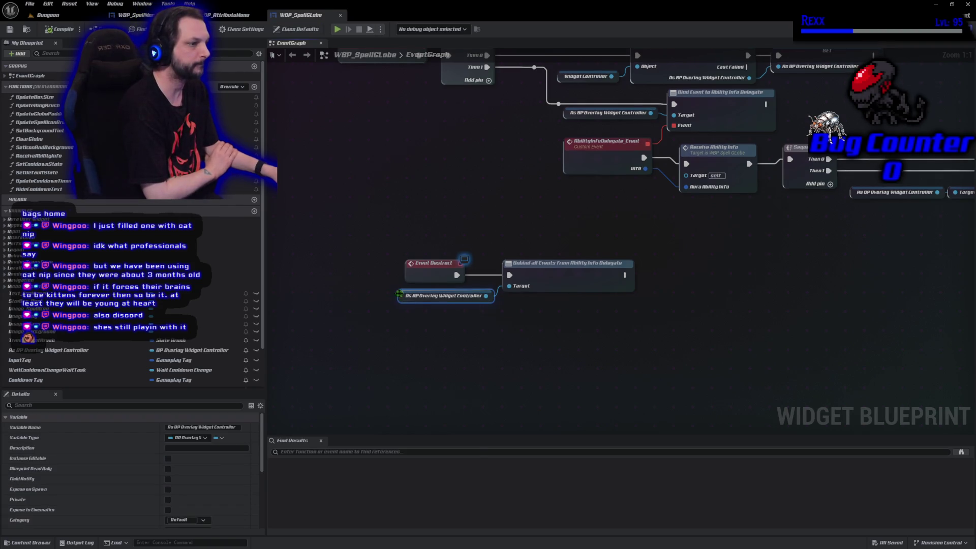
right_click(399, 294)
click(438, 453)
drag(509, 279, 634, 275)
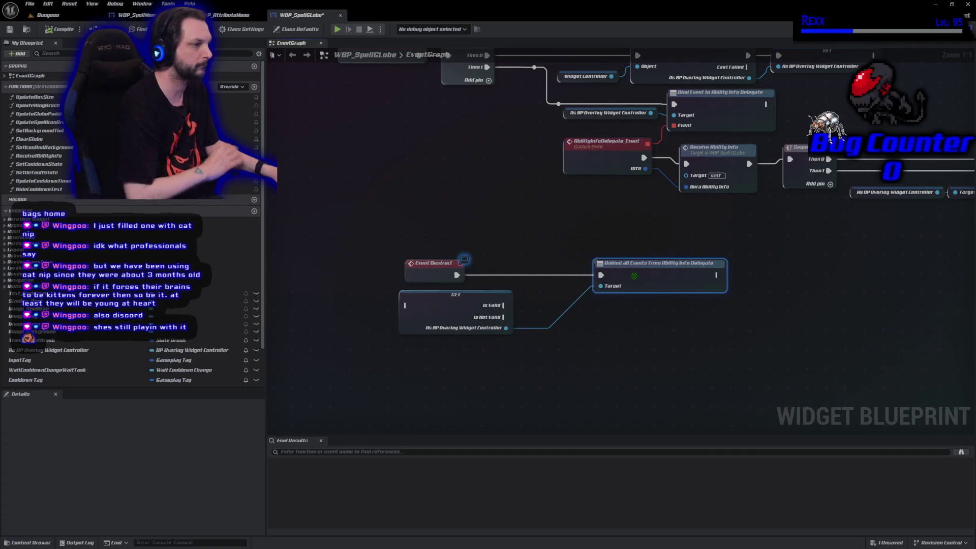
drag(463, 302, 535, 269)
drag(471, 286, 479, 274)
drag(575, 274, 600, 275)
click(61, 29)
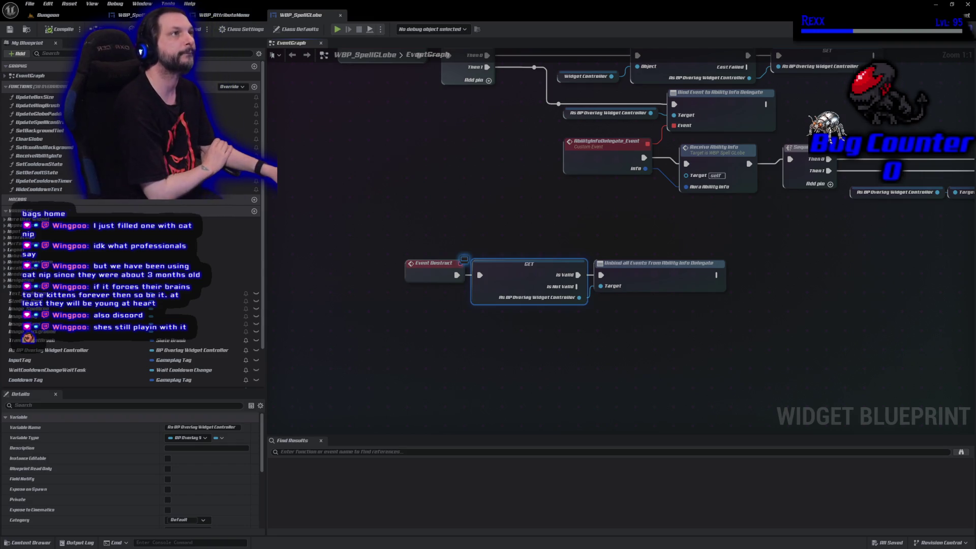
click(41, 542)
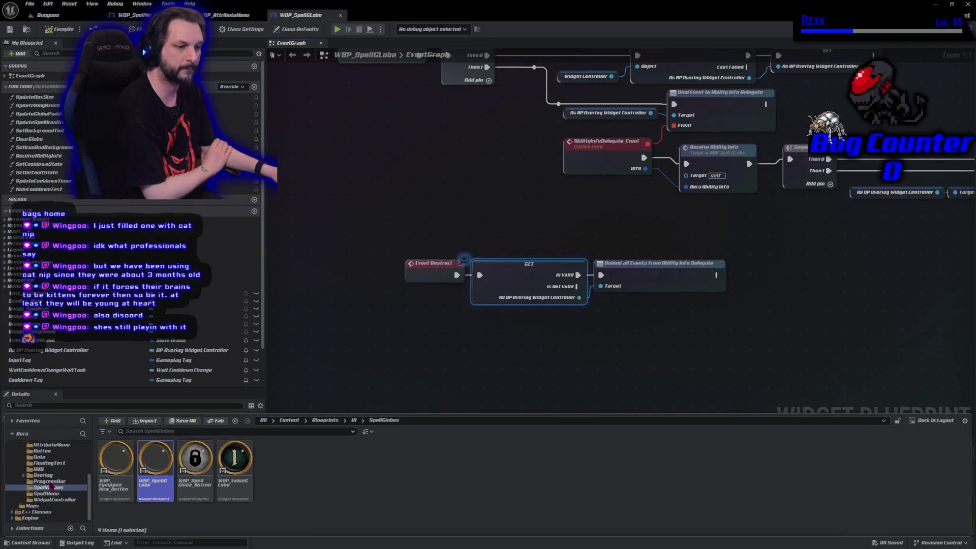
Open WBP_FramedValue from the AttributeMenu folder and inspect its layout and graphs.
click(51, 444)
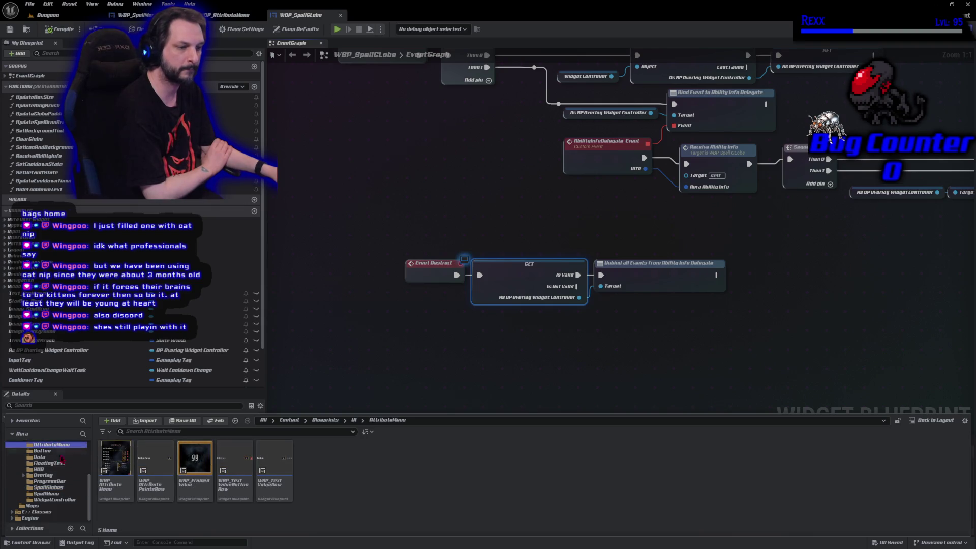
double_click(188, 483)
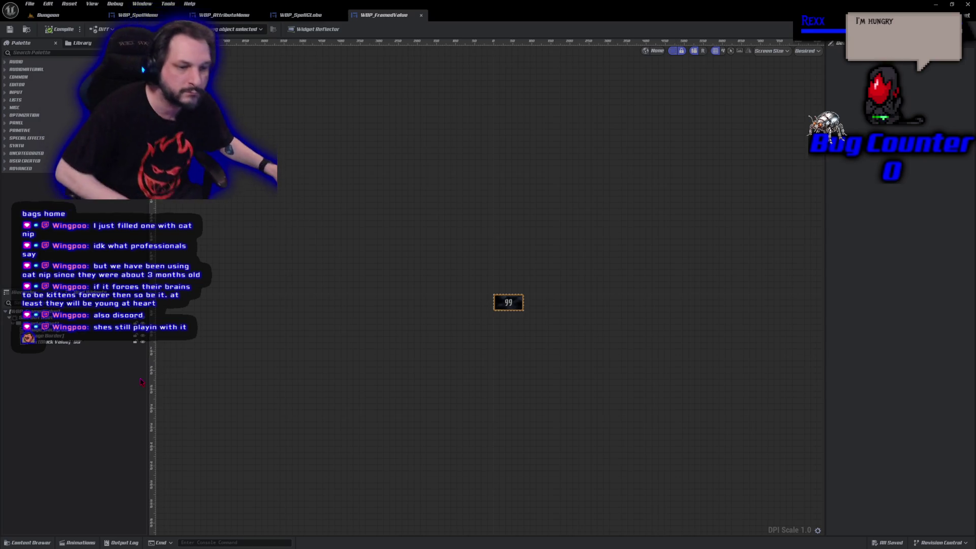
drag(579, 139, 532, 263)
scroll(590, 250, up, 3)
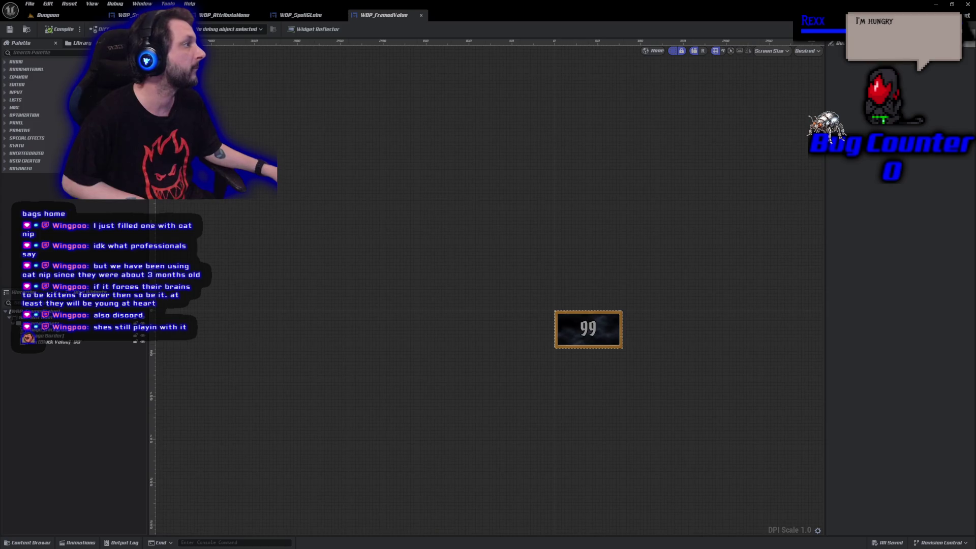
click(963, 43)
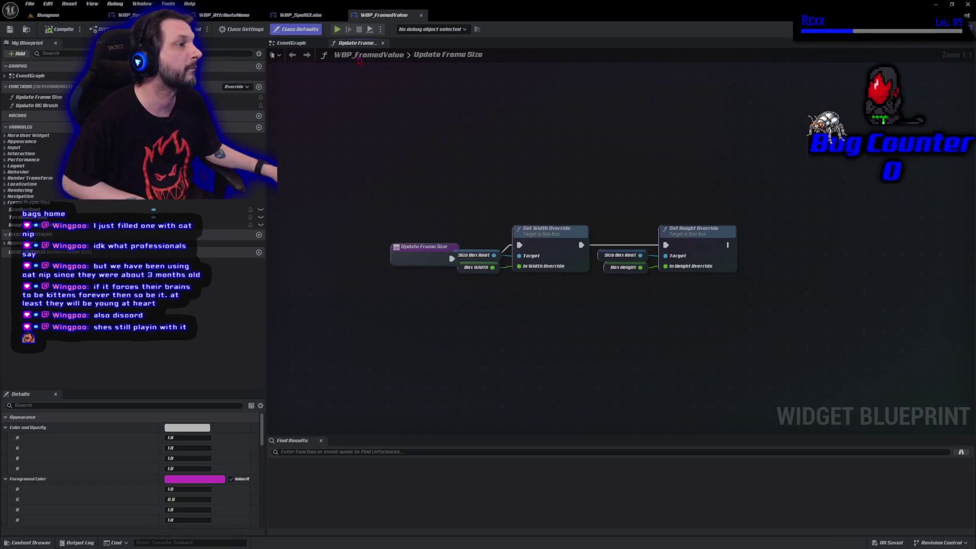
click(383, 42)
drag(572, 360, 570, 324)
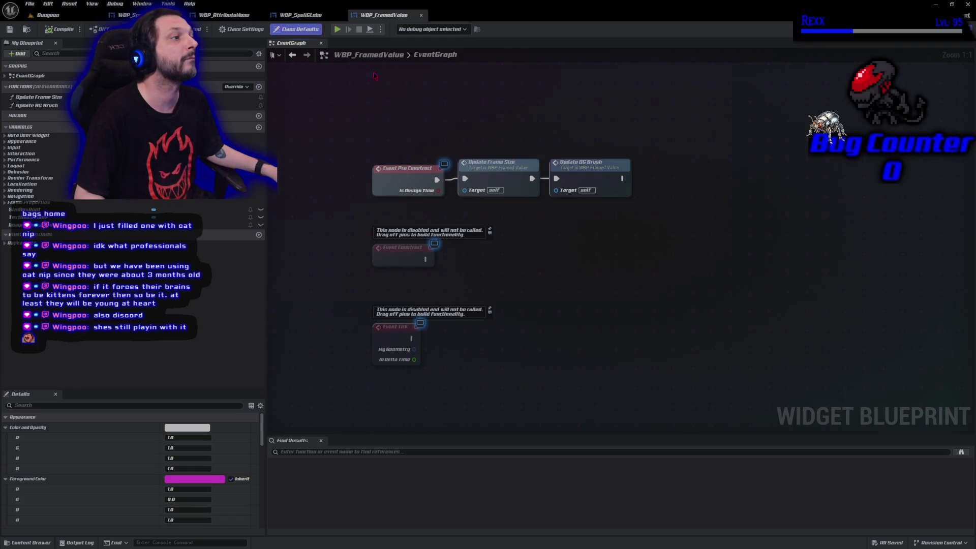
Close the WBP_FramedValue, WBP_AttributeMenu and WBP_SpellMenu blueprints.
middle_click(393, 16)
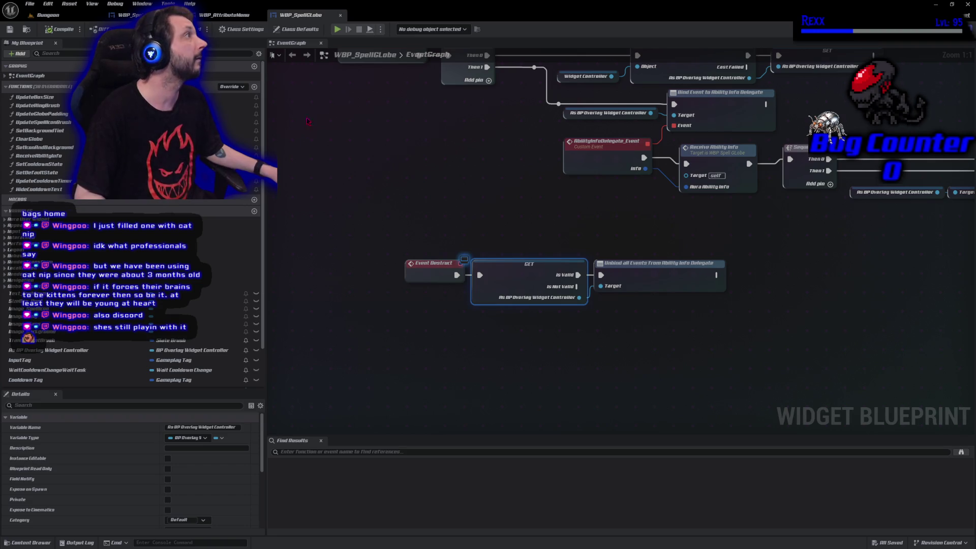
click(223, 17)
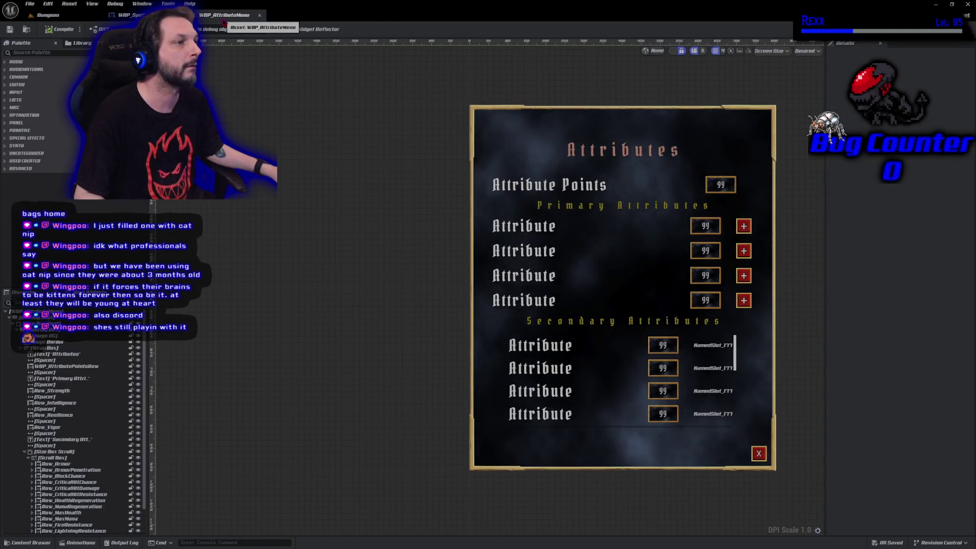
middle_click(223, 15)
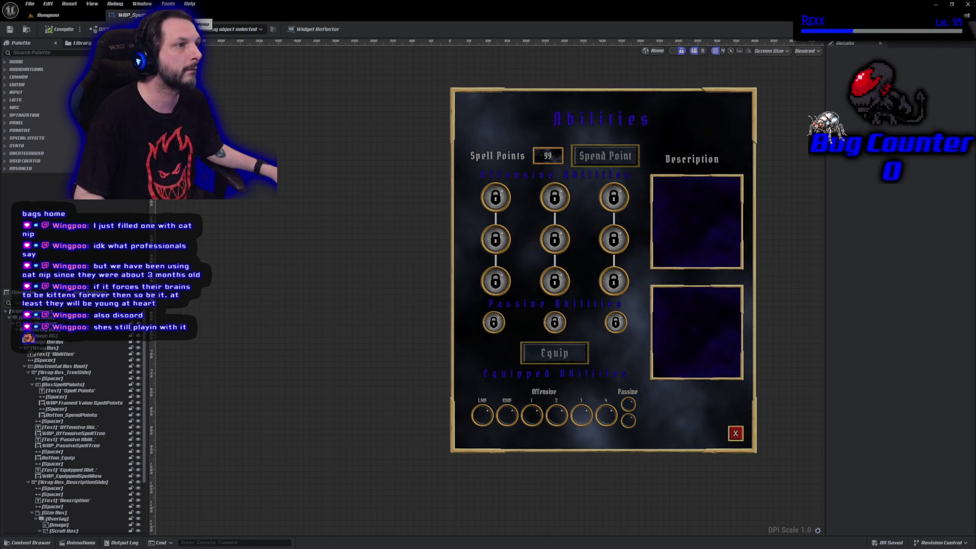
middle_click(130, 15)
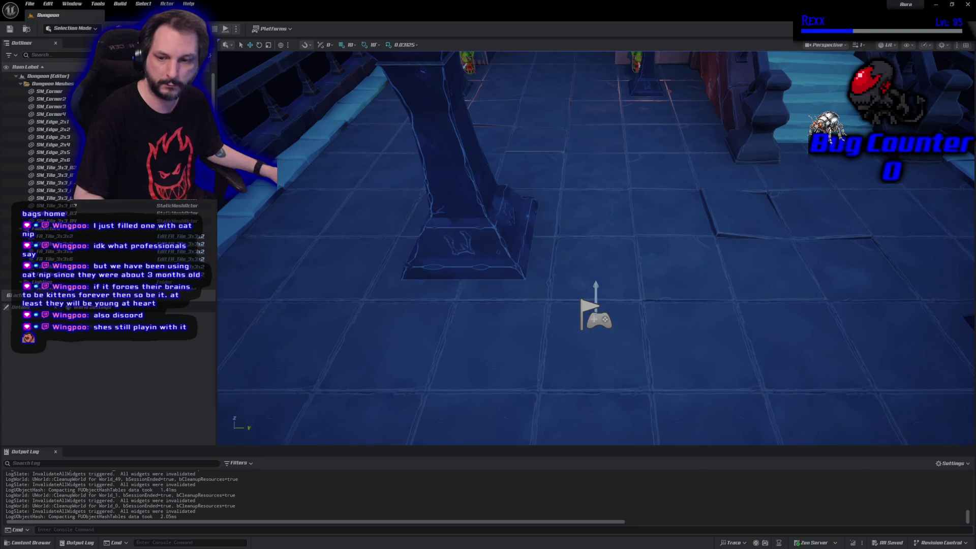
Commit the six changed files to Development with the summary 'Unbinding Delegates'.
key(alt+Tab)
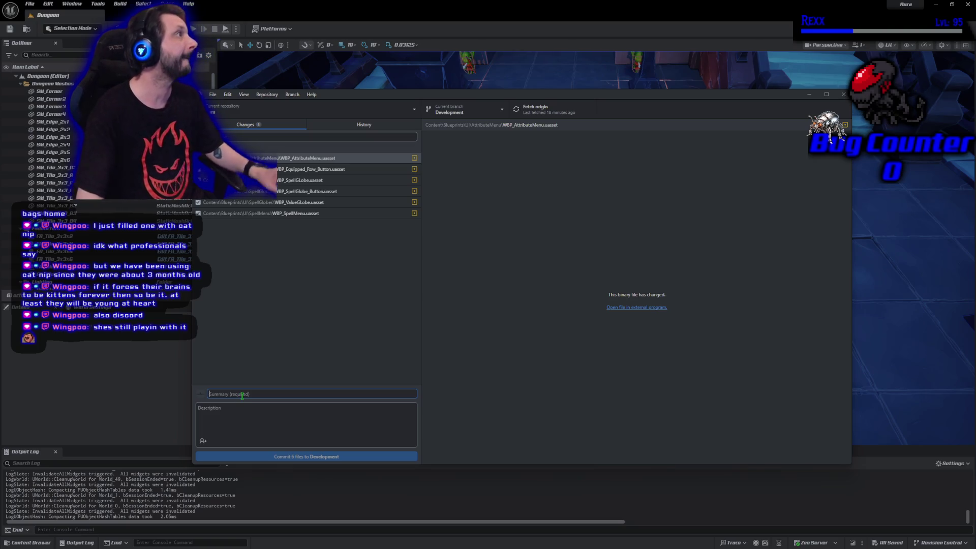
text(unbinding Dele)
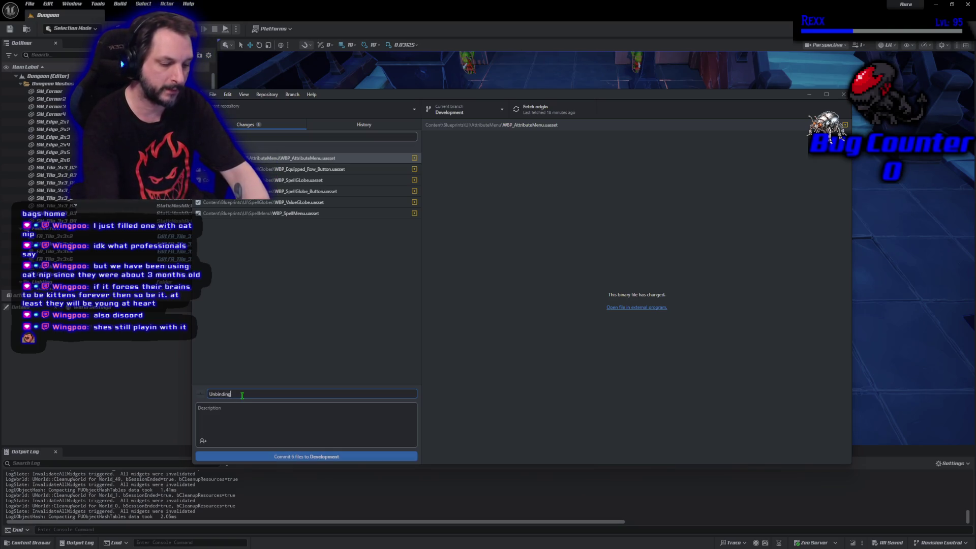
text(gates)
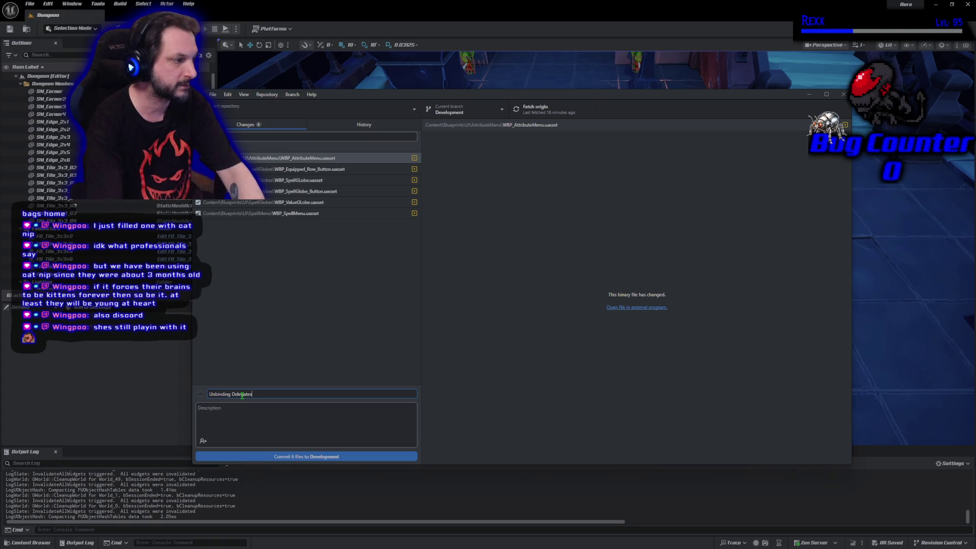
click(315, 458)
Push the commit to origin, then close GitHub Desktop and the Unreal Editor.
click(735, 202)
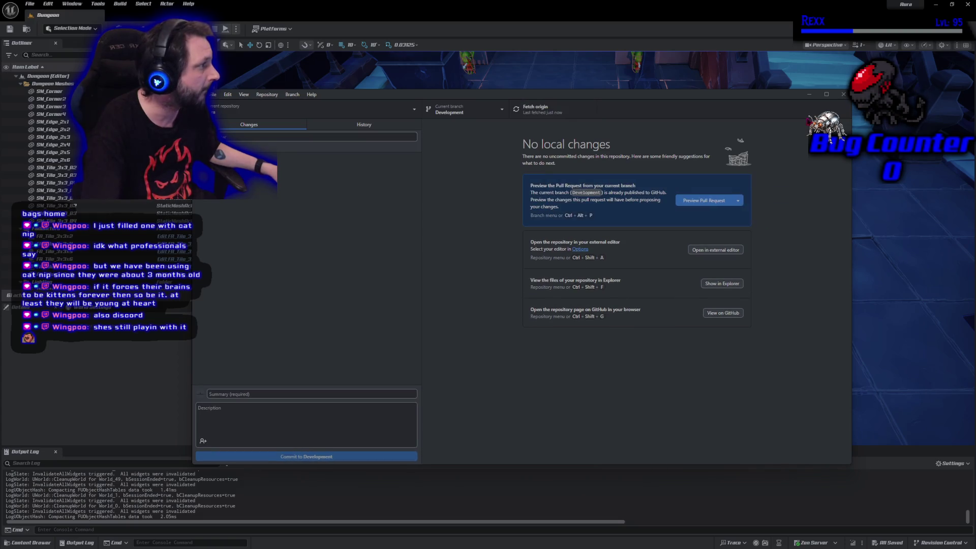
click(843, 95)
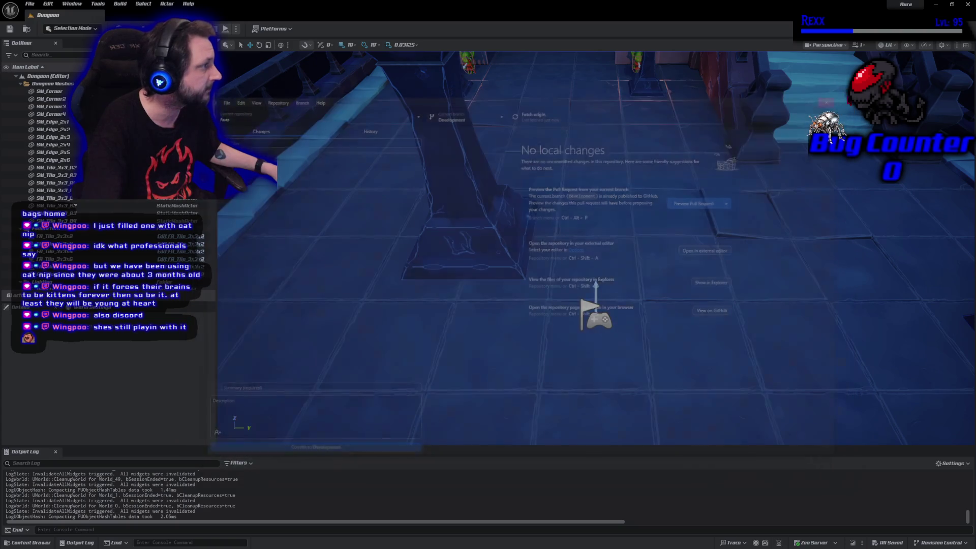
click(966, 5)
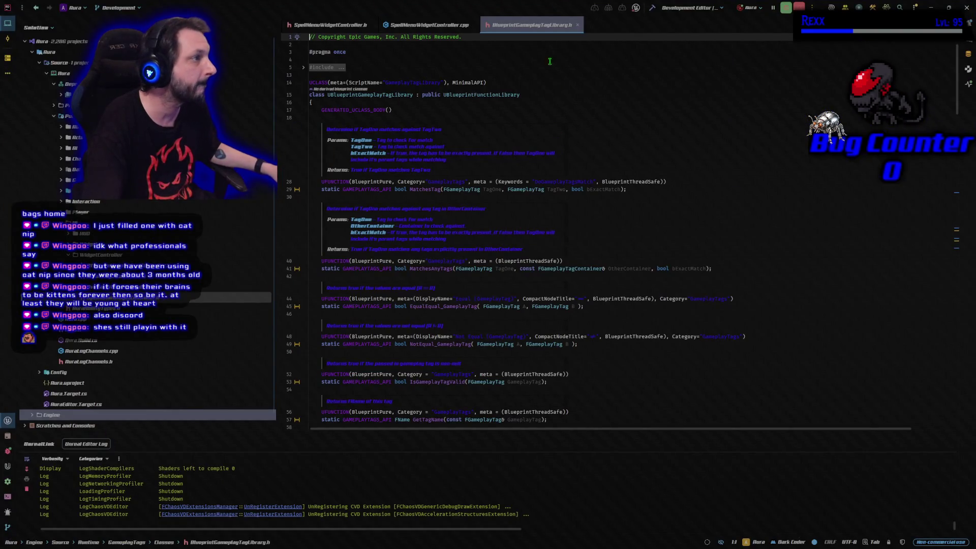
Close the three open source-file tabs and collapse the WidgetController and UI folders.
middle_click(552, 29)
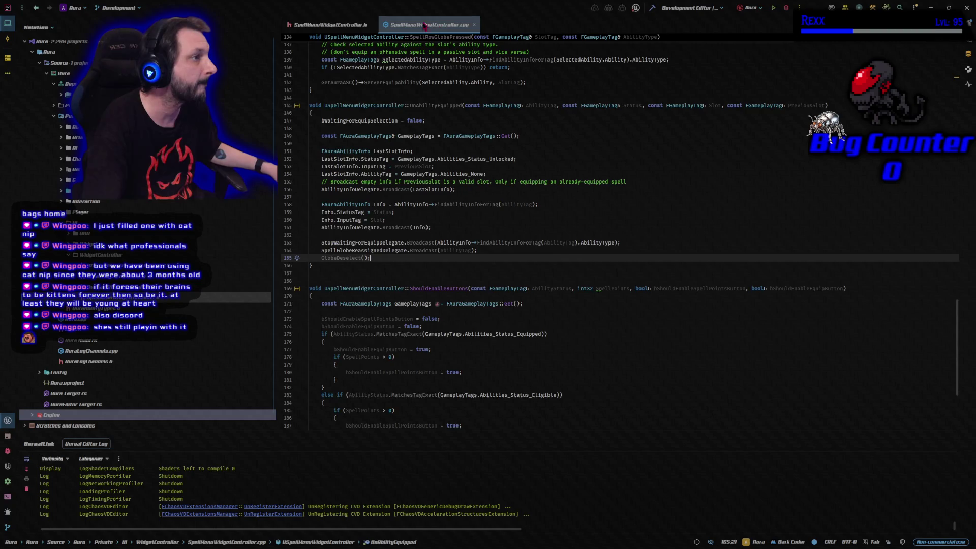
middle_click(424, 28)
middle_click(351, 27)
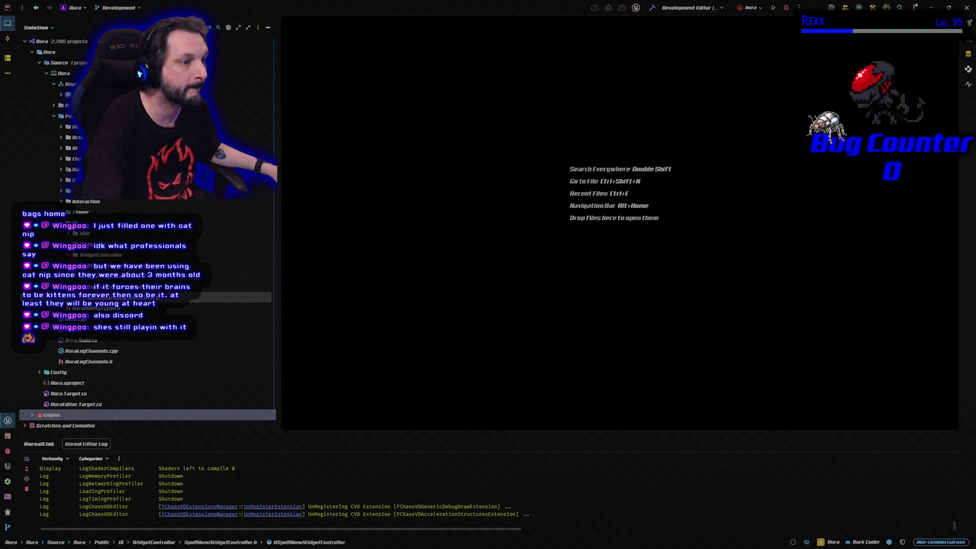
key(Left)
key(Left)
key(Left)
key(Left)
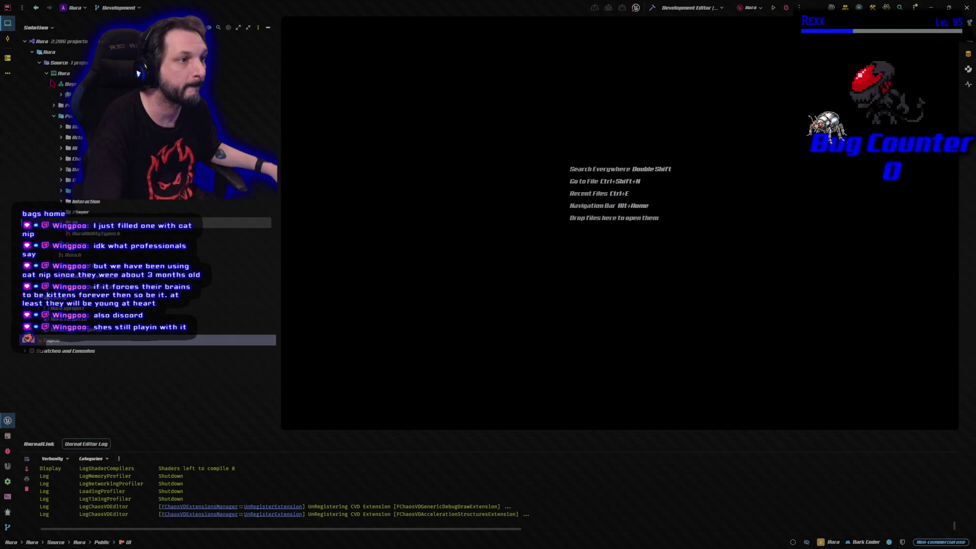
key(Left)
key(Left)
key(Left)
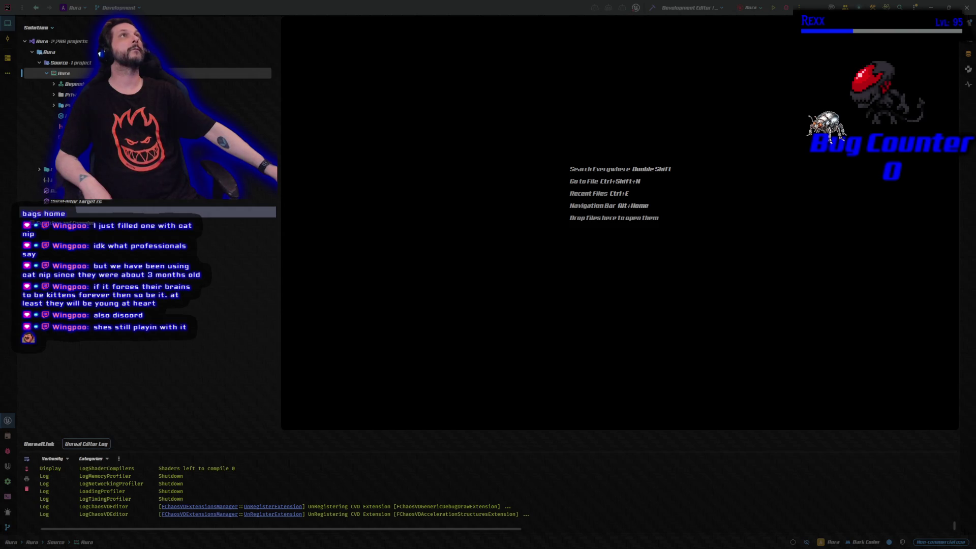
Close Rider with the Aura solution, then reopen on ProjectCerberus and expand its project tree.
drag(508, 0, 576, 0)
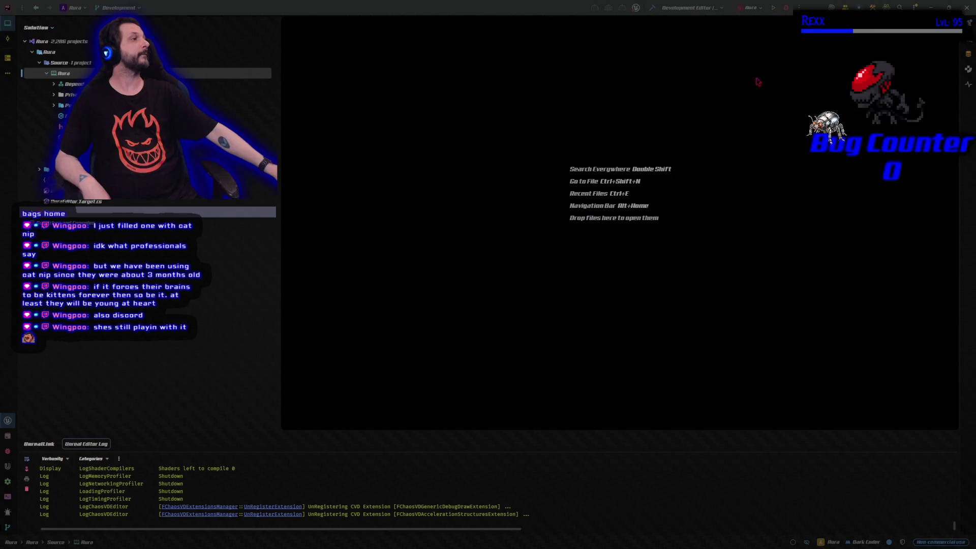
click(966, 8)
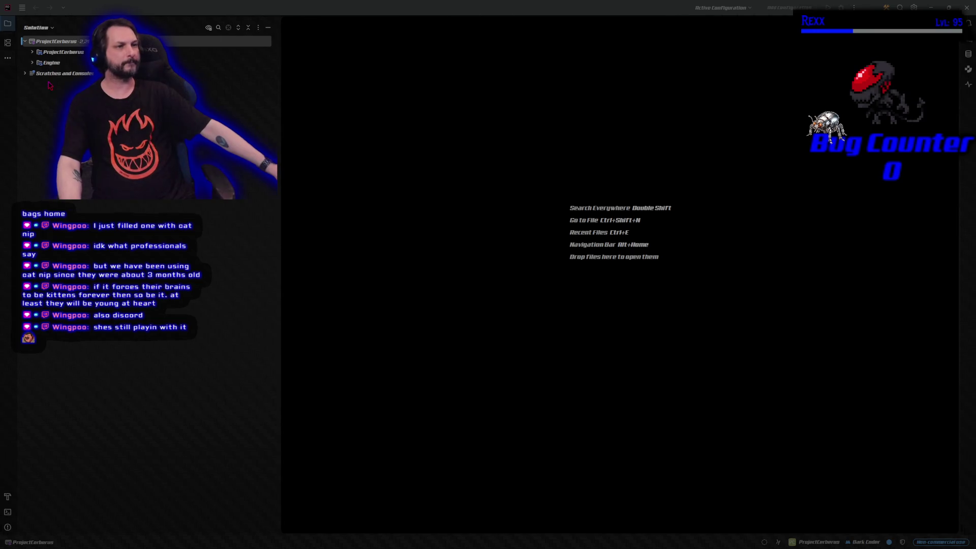
click(32, 52)
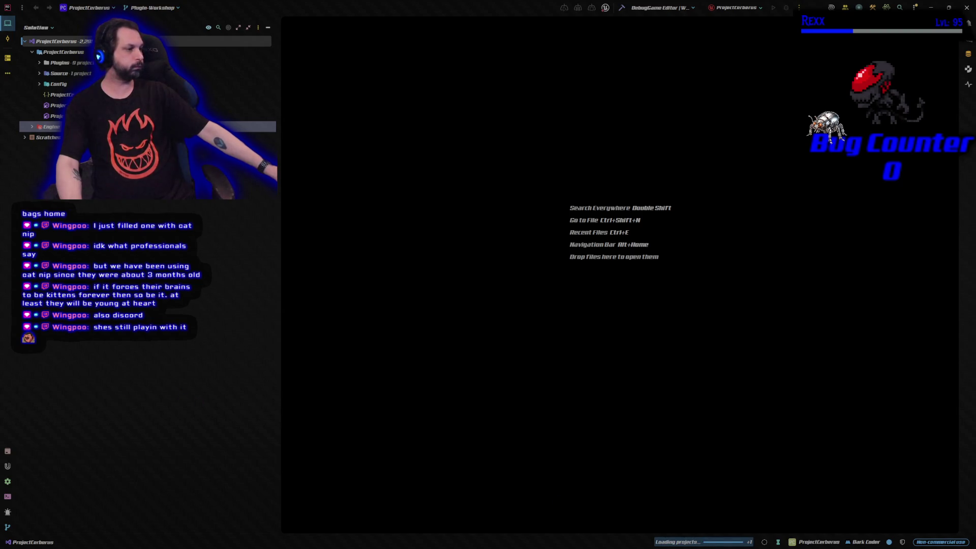
Check the background loading processes, then launch the ProjectCerberus editor under the debugger.
click(720, 542)
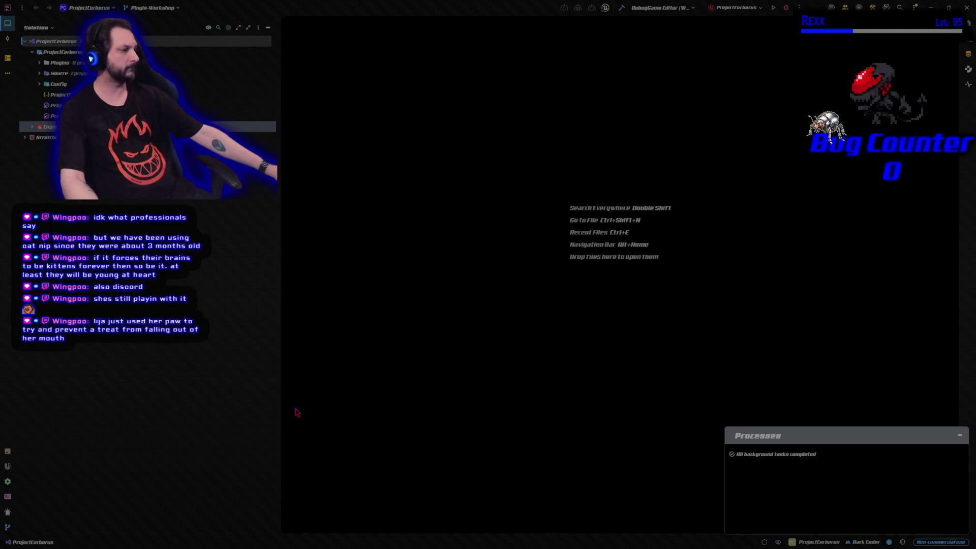
key(Escape)
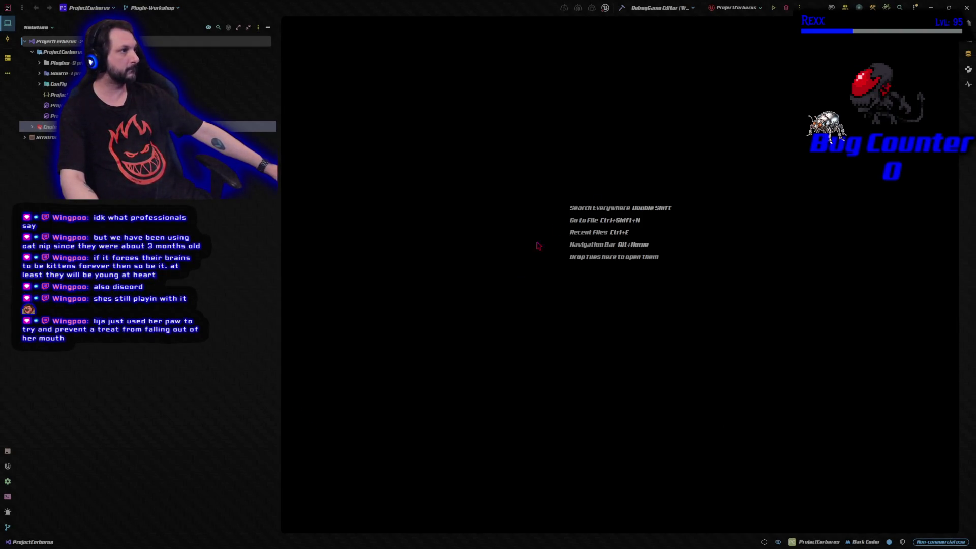
click(787, 8)
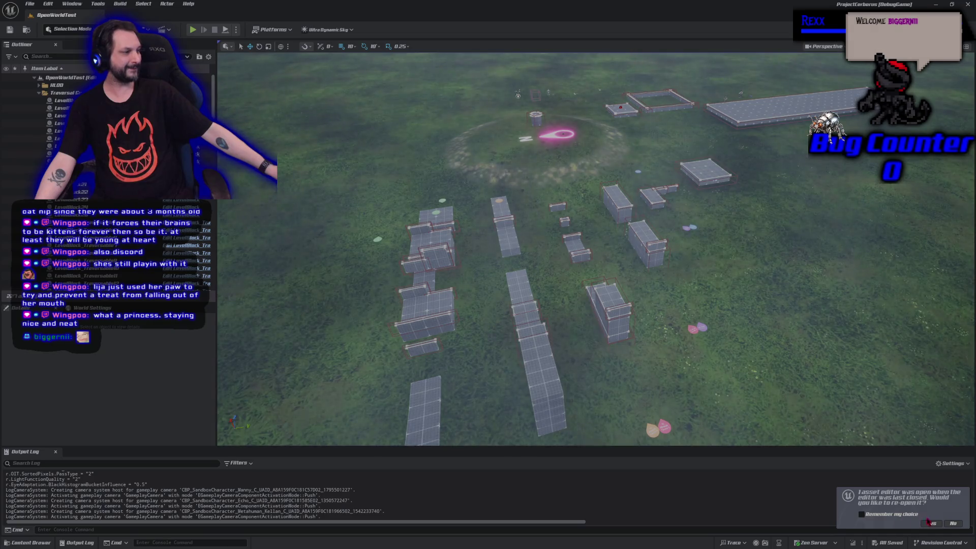
click(954, 524)
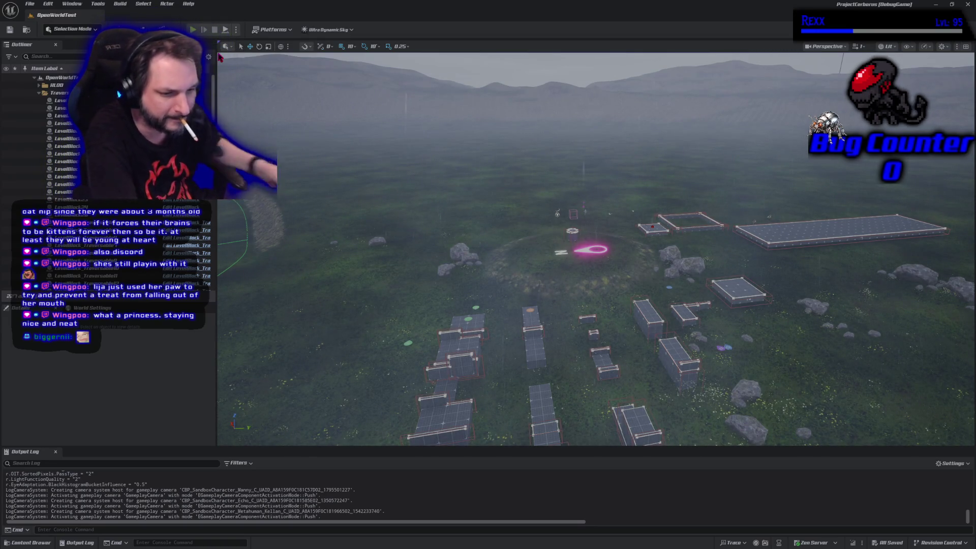
key(alt+p)
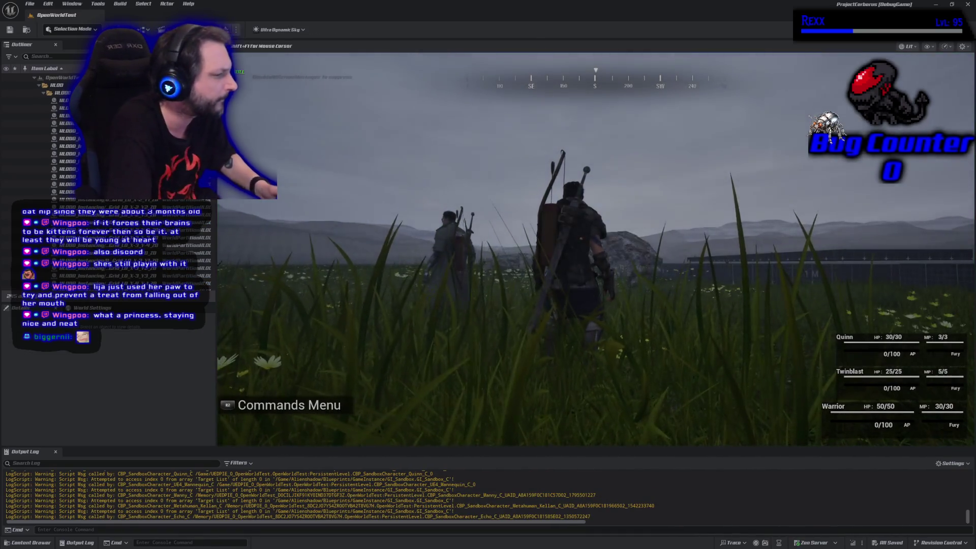
Walk through the grass, cast Cure from the Spells command menu, then stop PIE.
key(w)
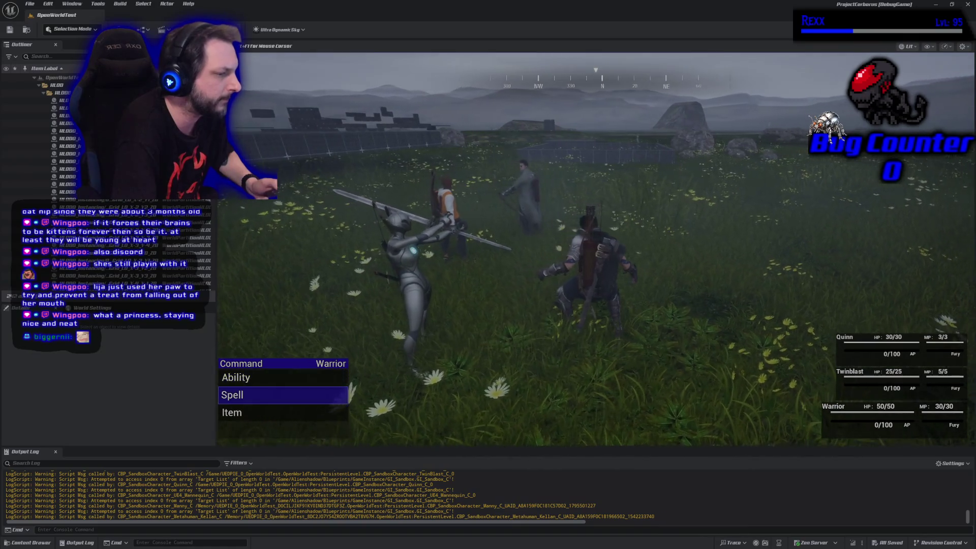
key(Return)
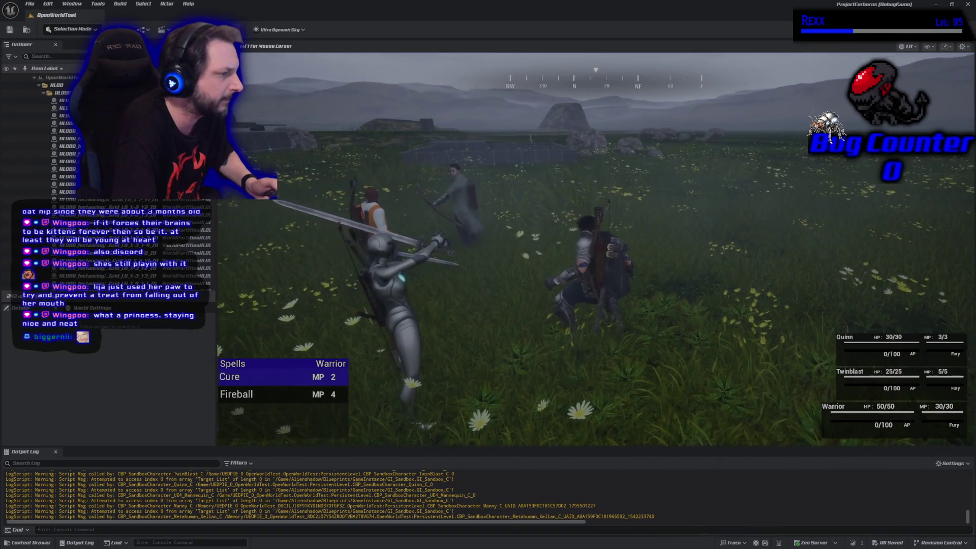
key(Return)
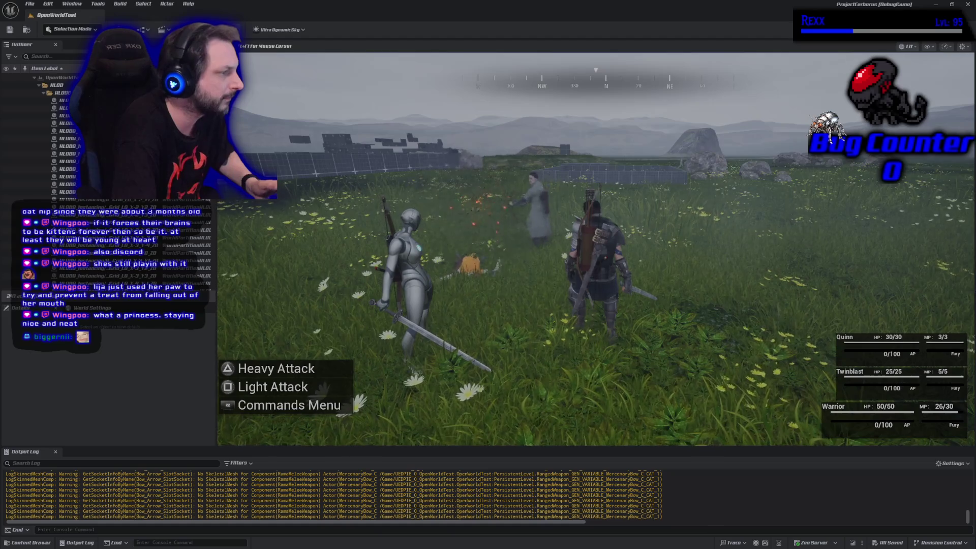
key(Escape)
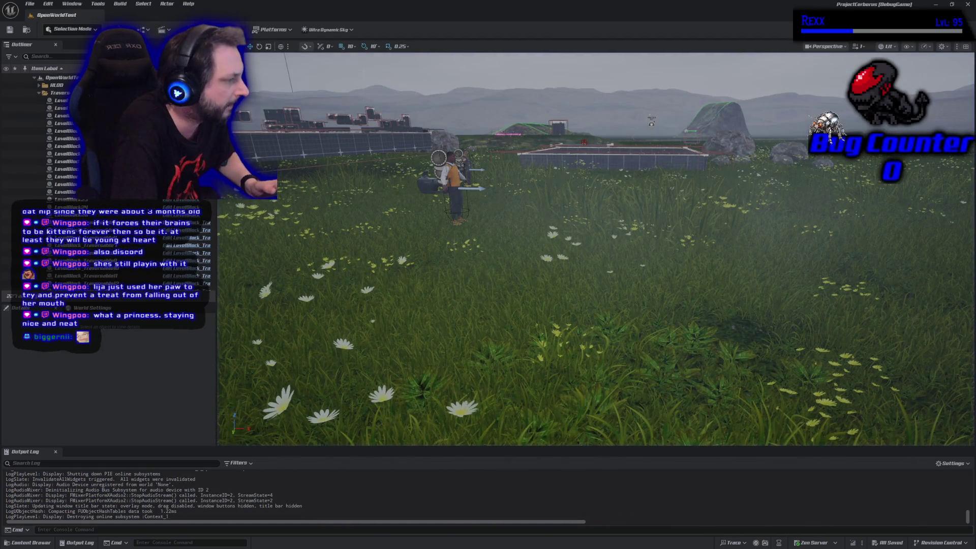
Launch Play-In-Editor on the OpenWorldTest level again with Alt+P.
key(alt+p)
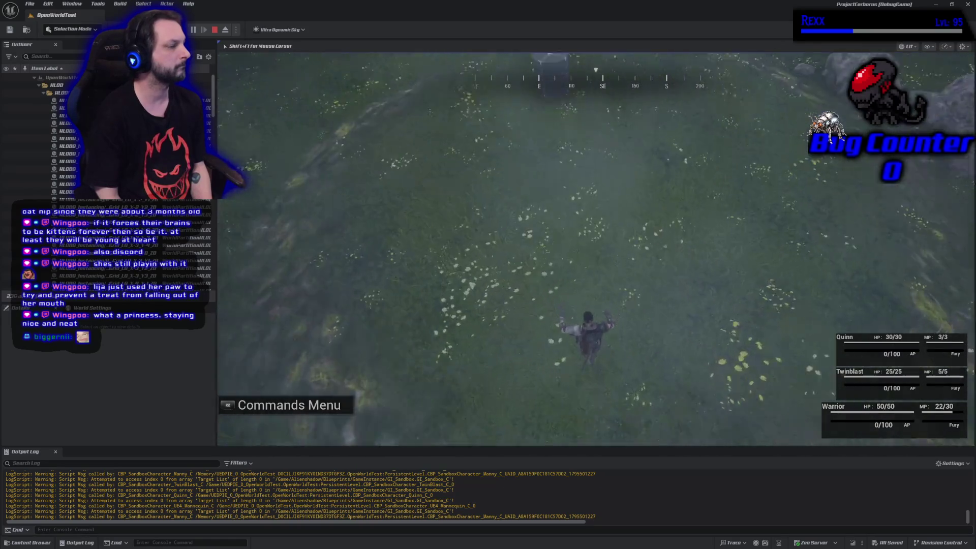
Run forward and jump onto the grid cylinder, then end the play session.
key(w)
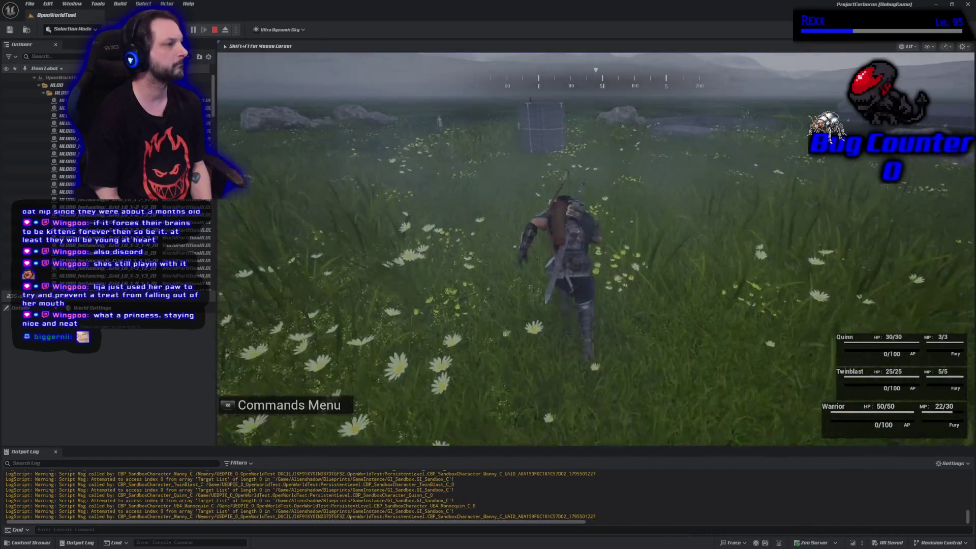
key(space)
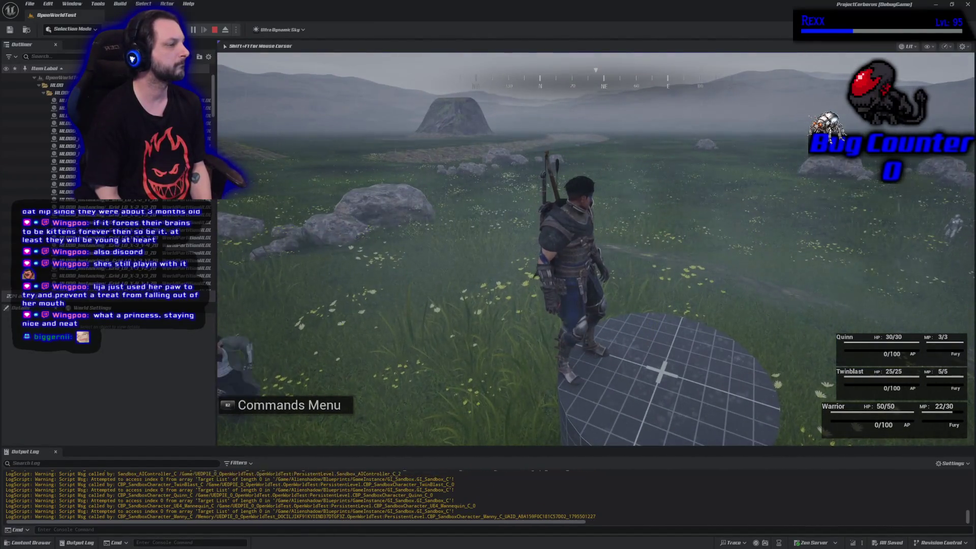
key(Escape)
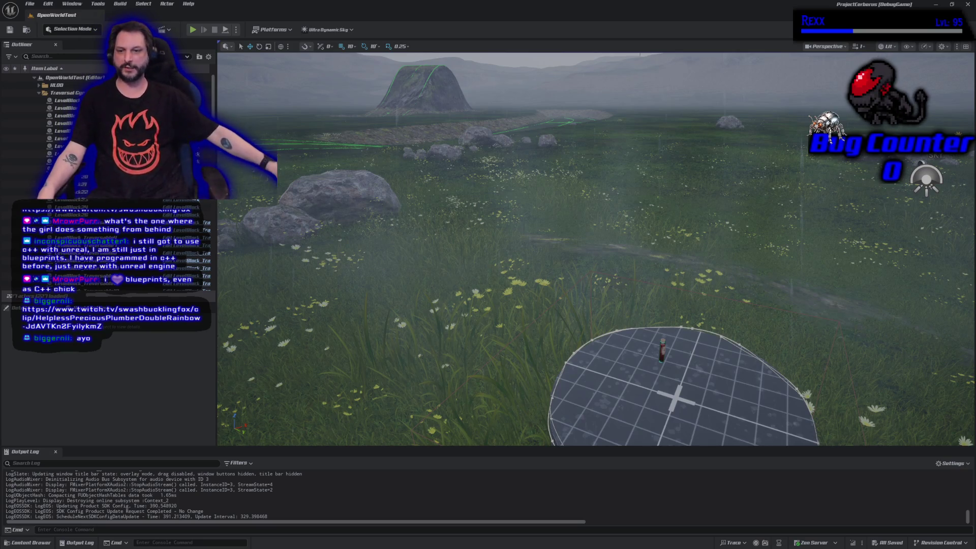
Bring the YouTube Music window forward, resize and reposition it, then shrink it down.
key(alt+Tab)
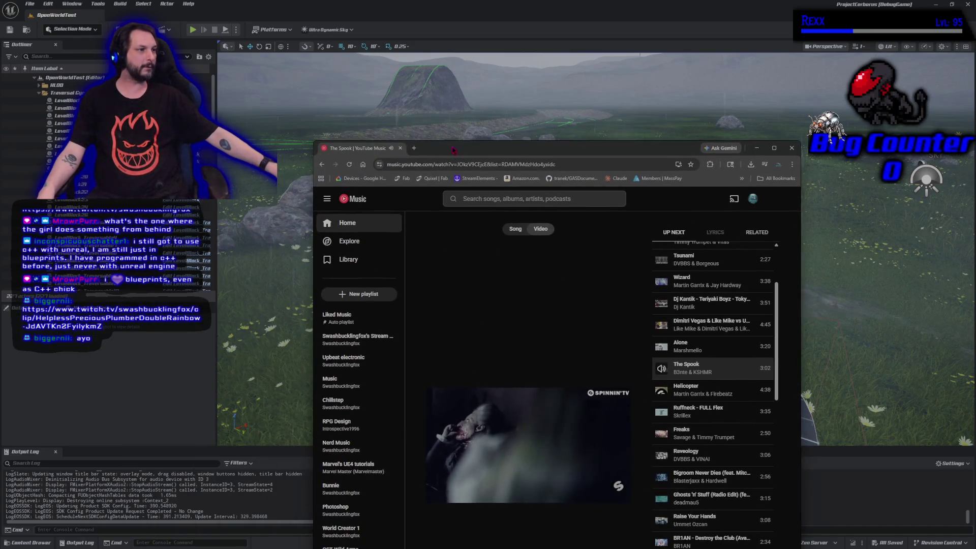
key(super+Up)
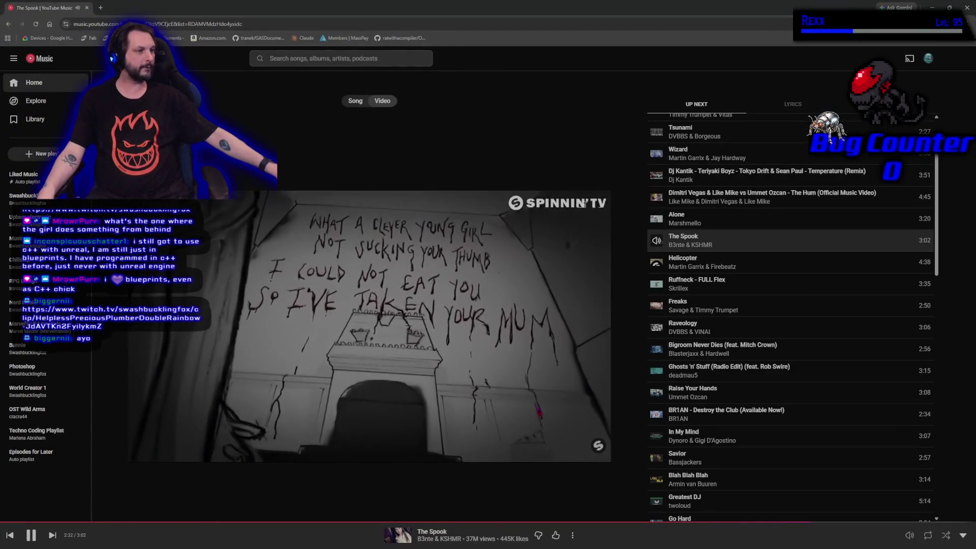
mouse_move(508, 7)
mouse_down()
mouse_move(516, 147)
mouse_move(586, 99)
mouse_move(690, 59)
mouse_move(685, 46)
mouse_up()
drag(480, 233, 132, 233)
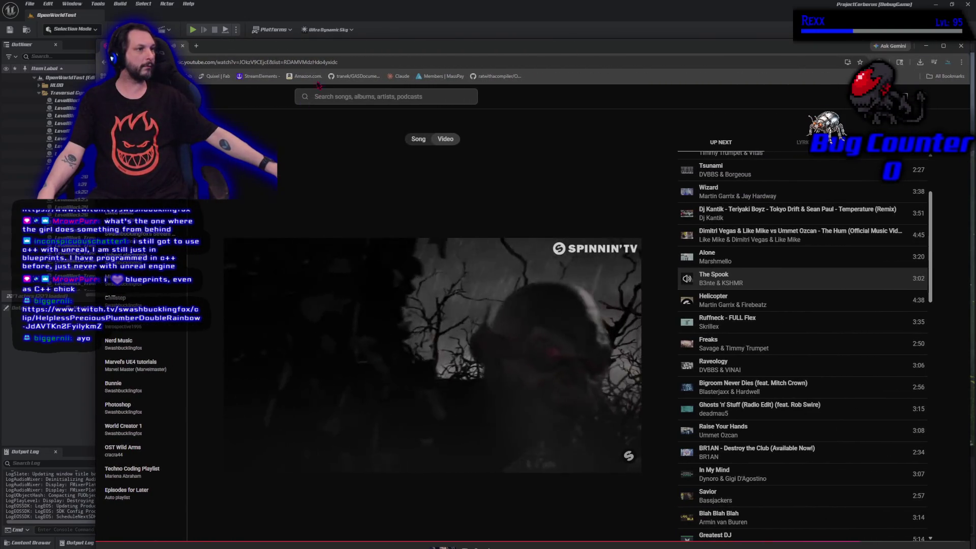
drag(382, 51, 459, 23)
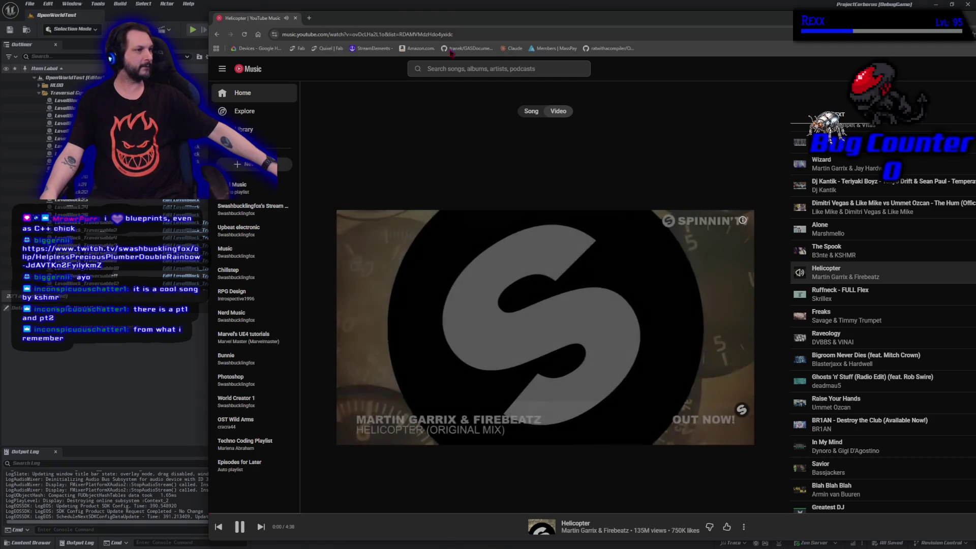
key(super+Down)
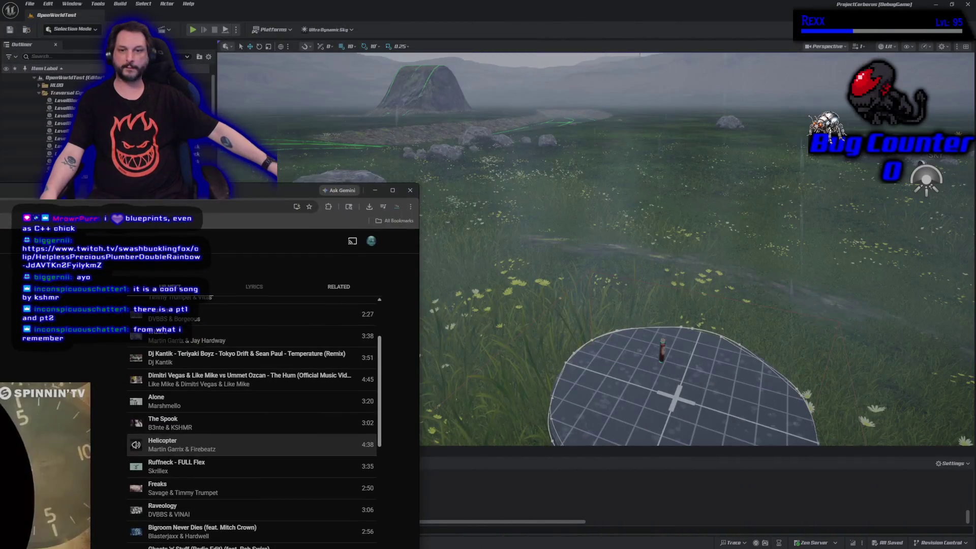
Snap the music window aside and switch back to the Unreal editor.
key(super+Up)
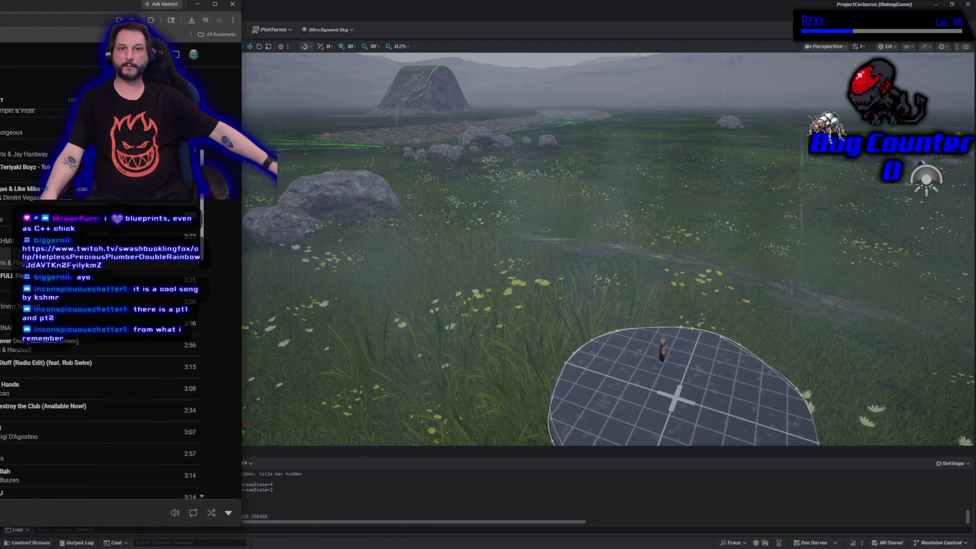
key(alt+Tab)
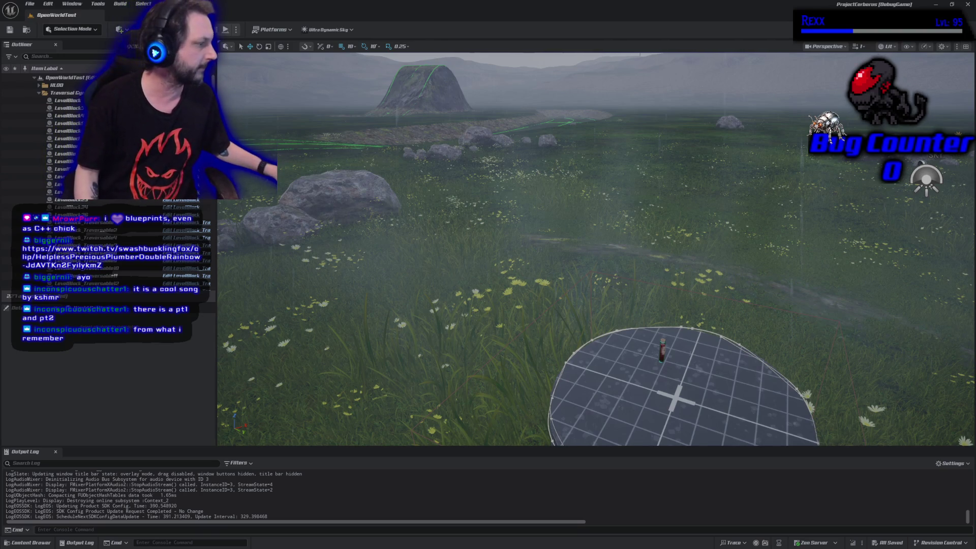
Close the Unreal editor, dismiss Rider's running-process warning, and close Rider.
click(967, 10)
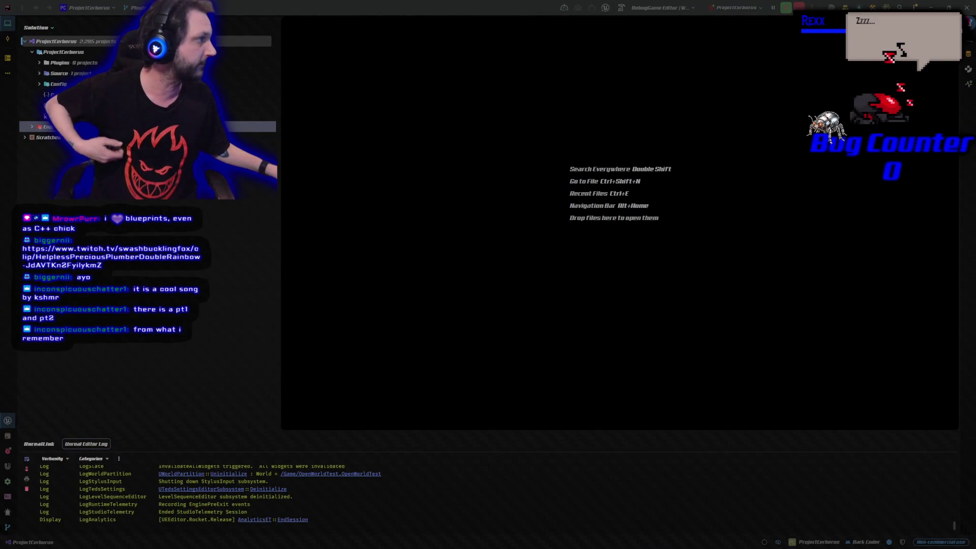
click(966, 8)
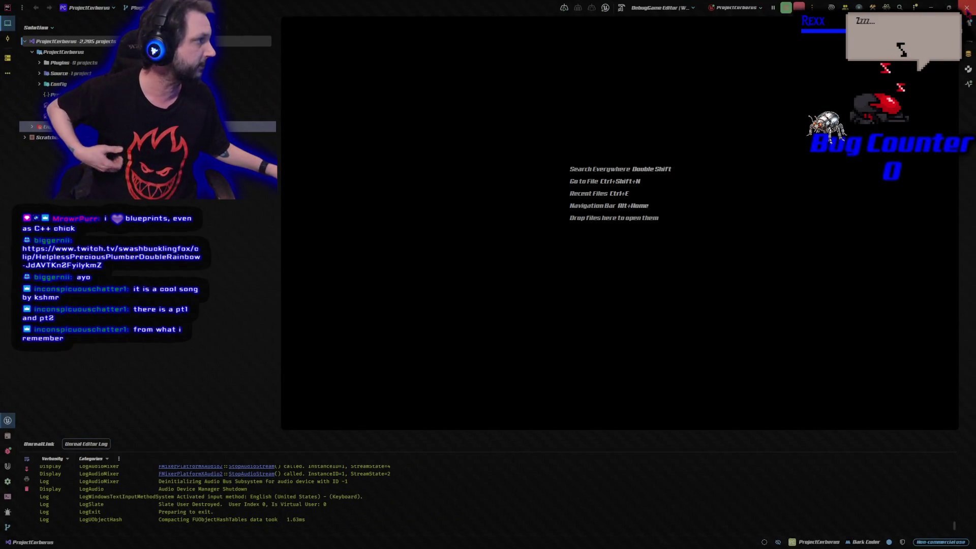
click(537, 302)
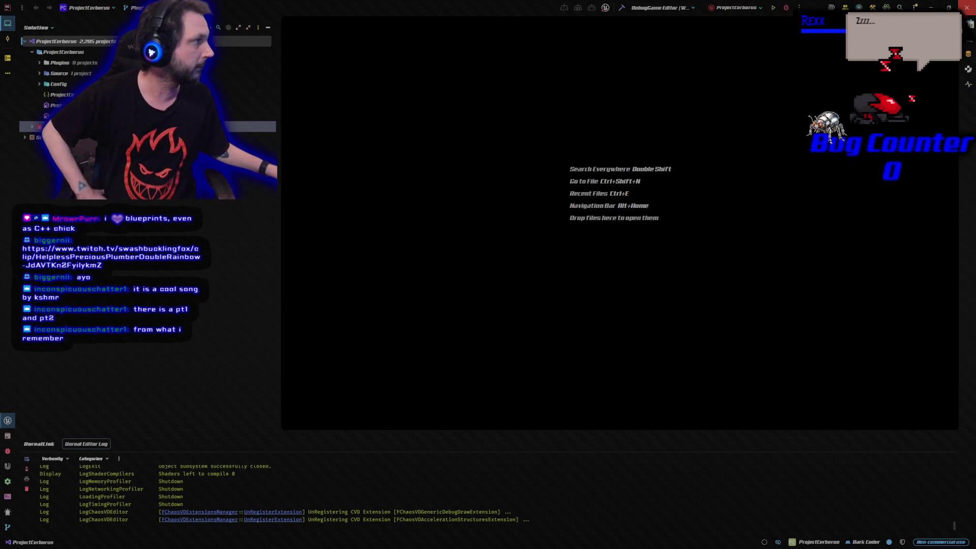
click(966, 9)
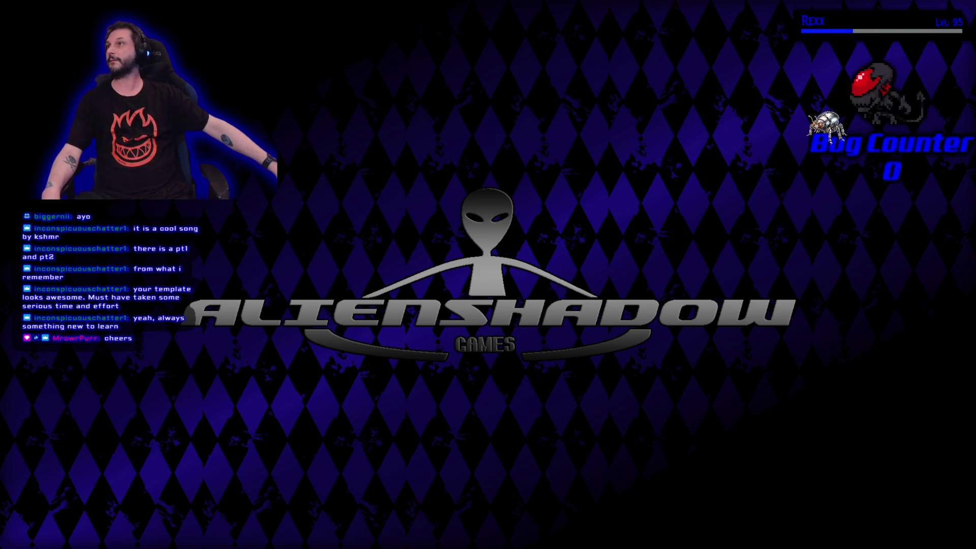
drag(0, 244, 0, 271)
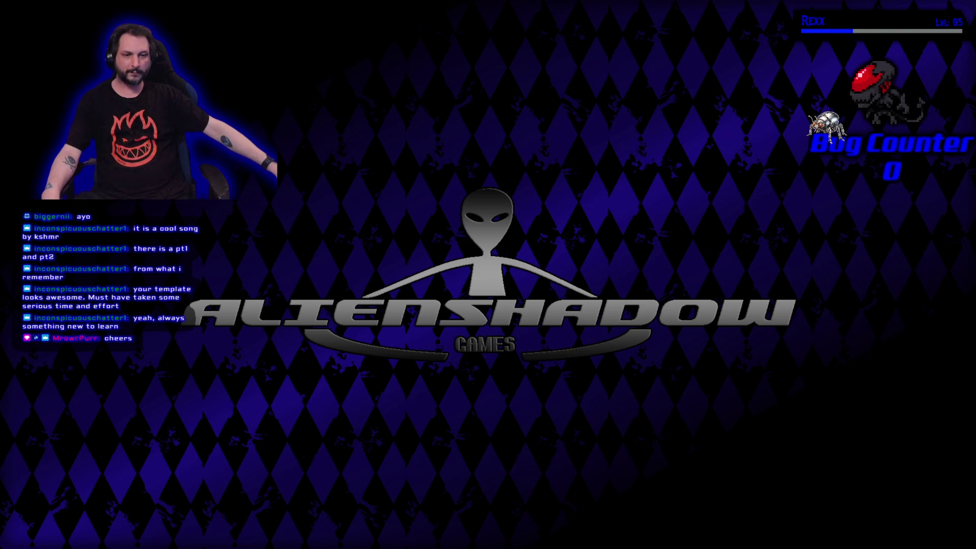
mouse_move(0, 454)
mouse_down()
mouse_move(91, 455)
mouse_move(429, 345)
mouse_move(492, 300)
mouse_up()
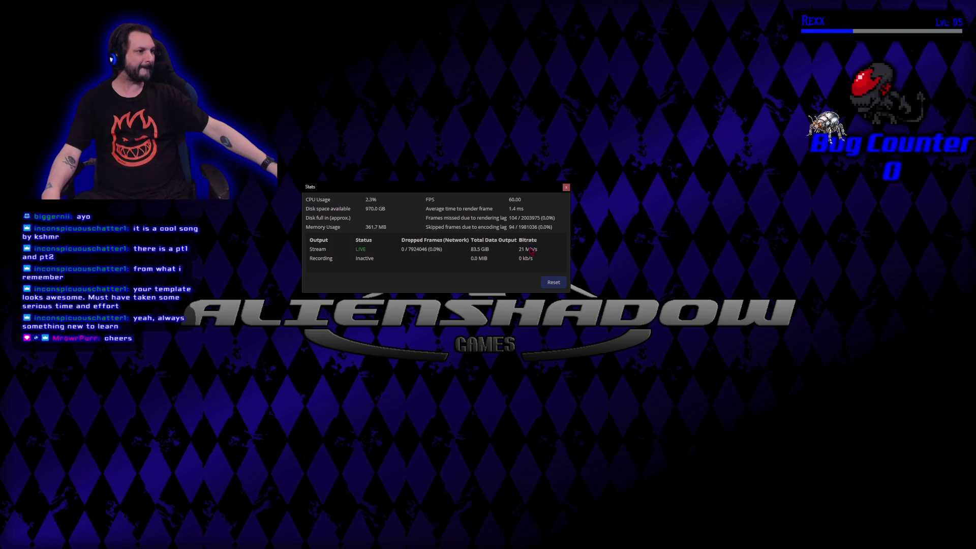
click(566, 187)
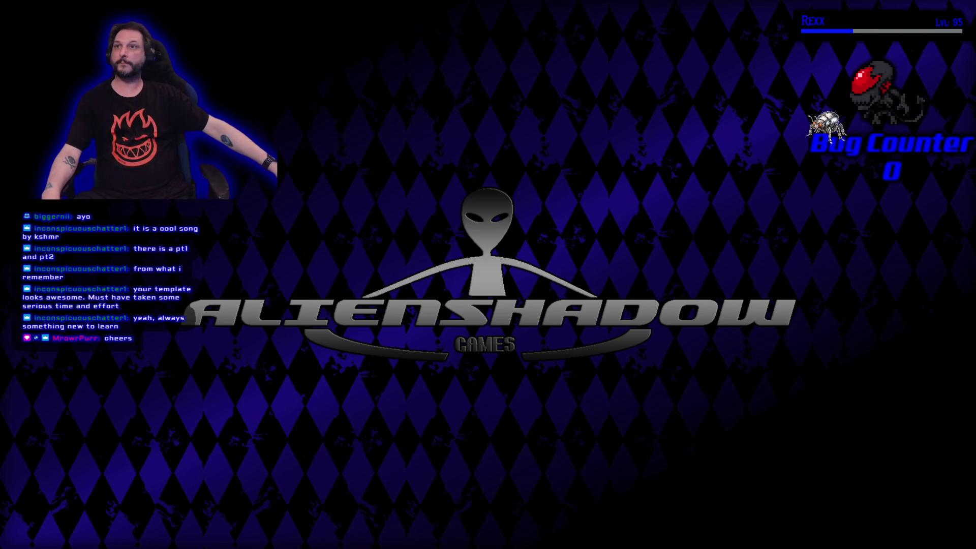